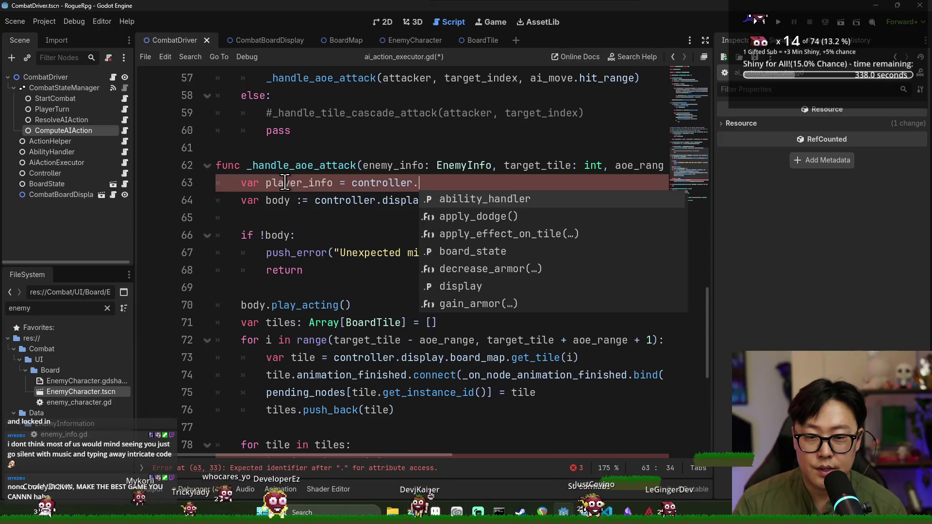
- Declare player_info as board_state._player_info typed PlayerInfo
text(_pl)
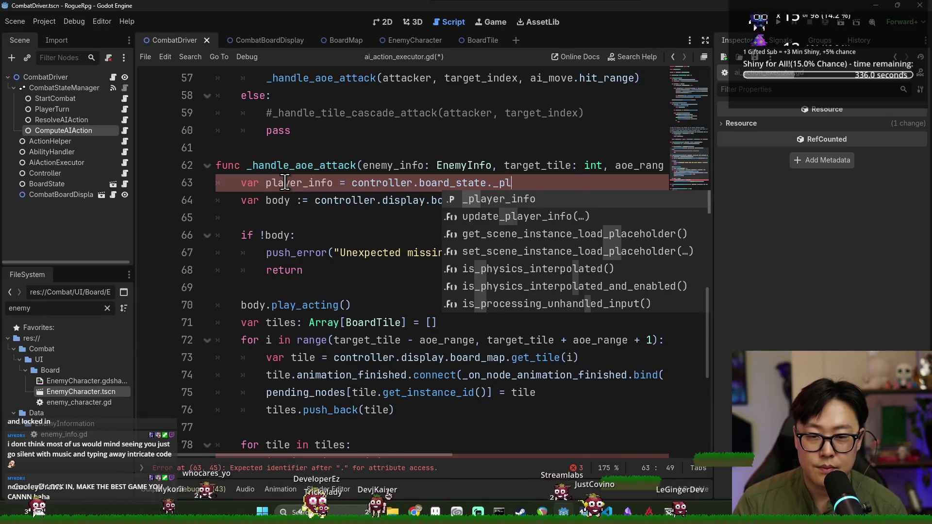
key(Return)
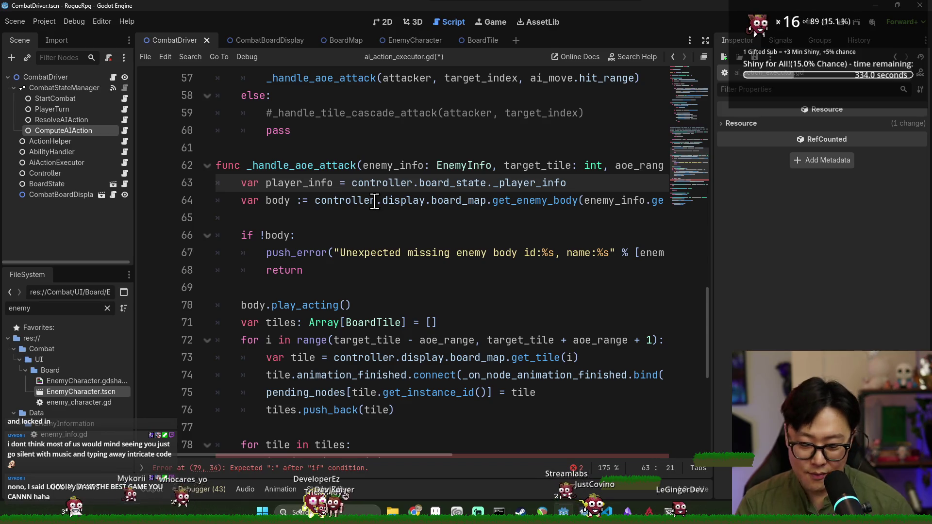
text(:)
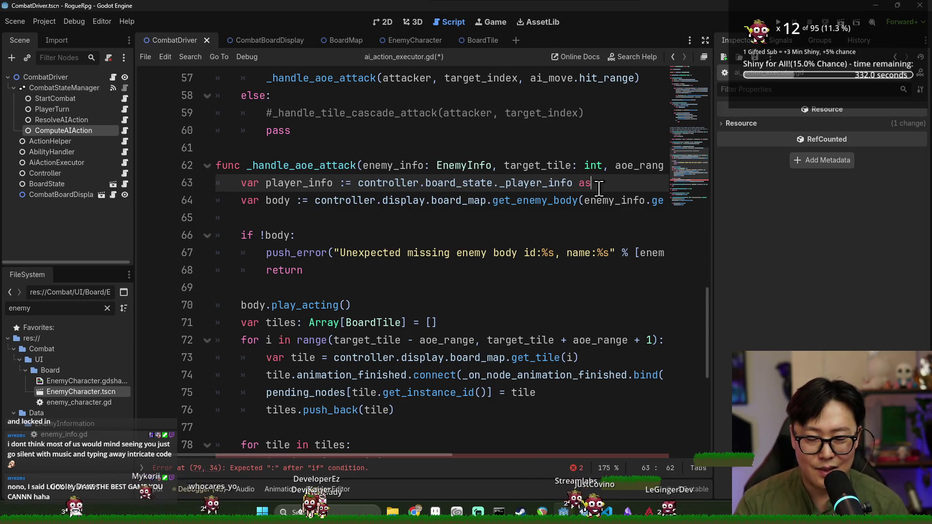
text( PlayerI)
key(Return)
- Add an if check comparing each tile to player_info.position, with an indented body line
click(309, 183)
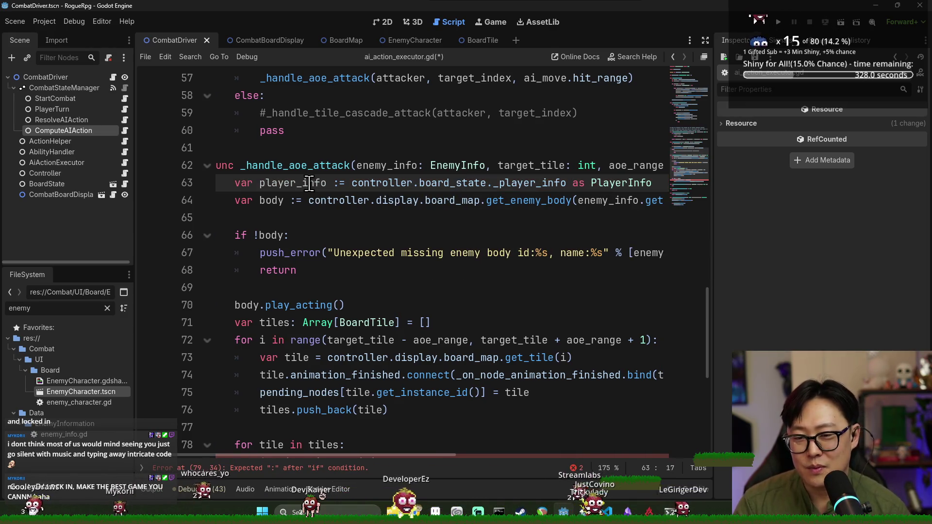
double_click(309, 184)
key(ctrl+c)
scroll(473, 267, down, 4)
key(ctrl+BackSpace)
key(ctrl+v)
text(.)
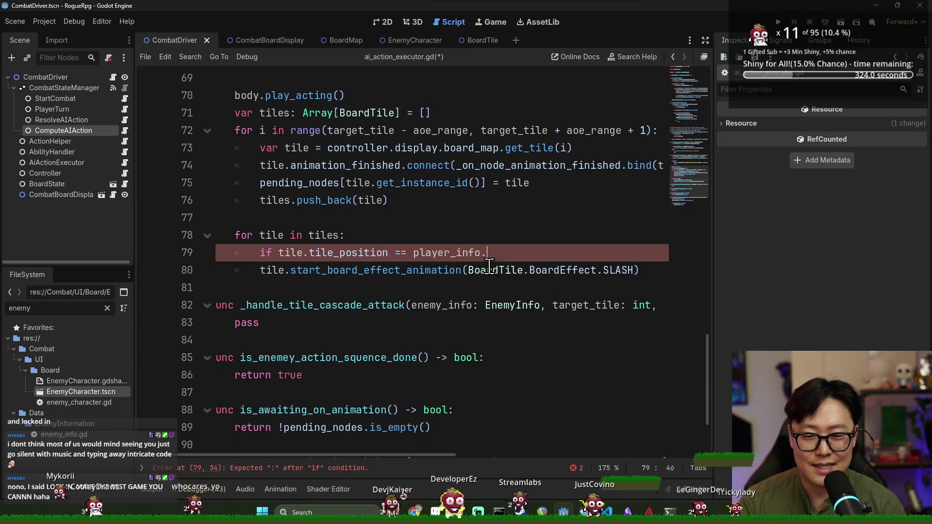
text(posit)
key(Return)
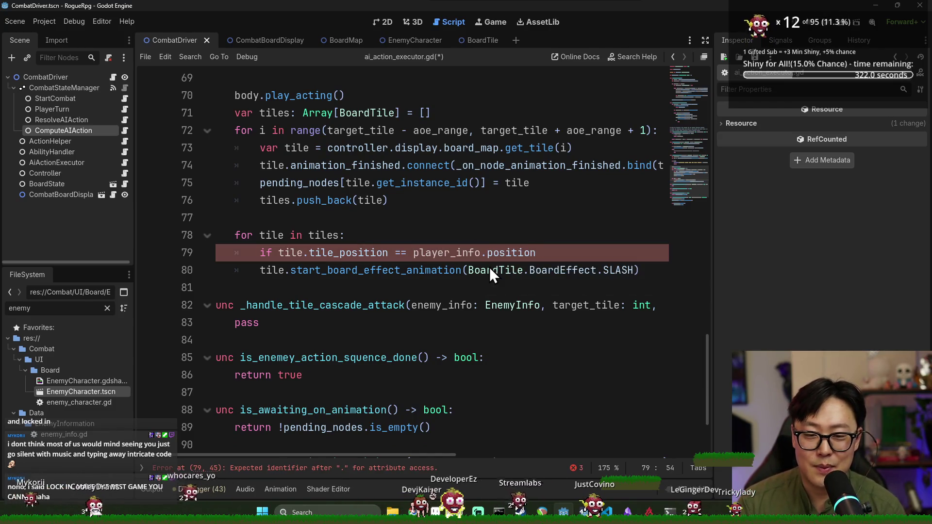
text(:)
key(Return)
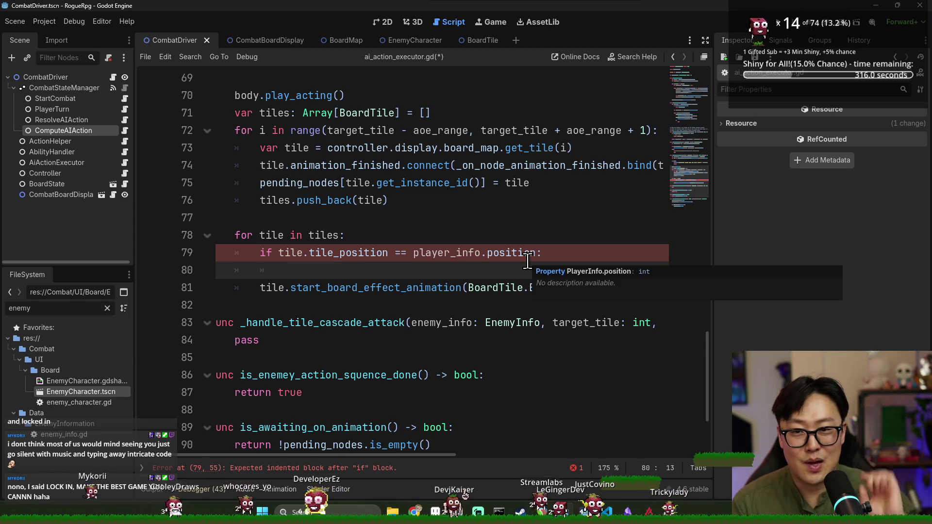
- Review the player_info uses on lines 79-80 and save the script
scroll(392, 254, up, 2)
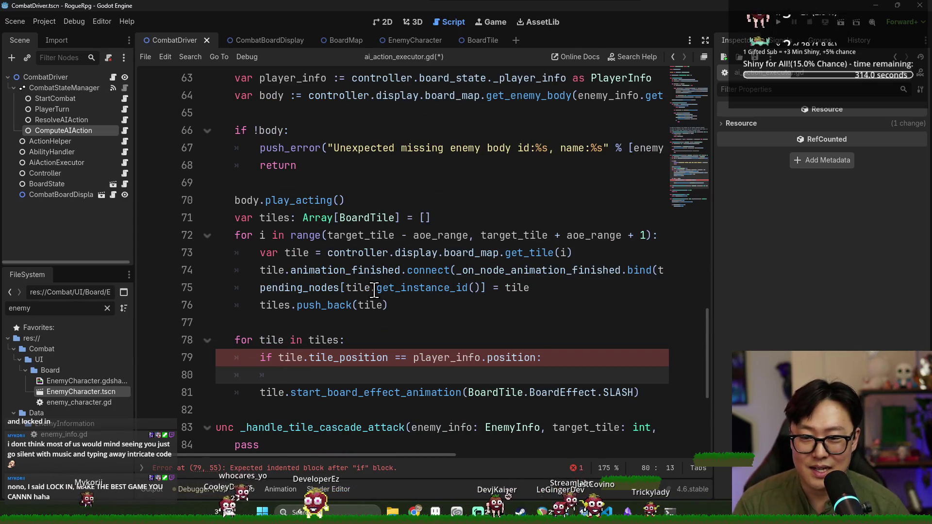
double_click(448, 358)
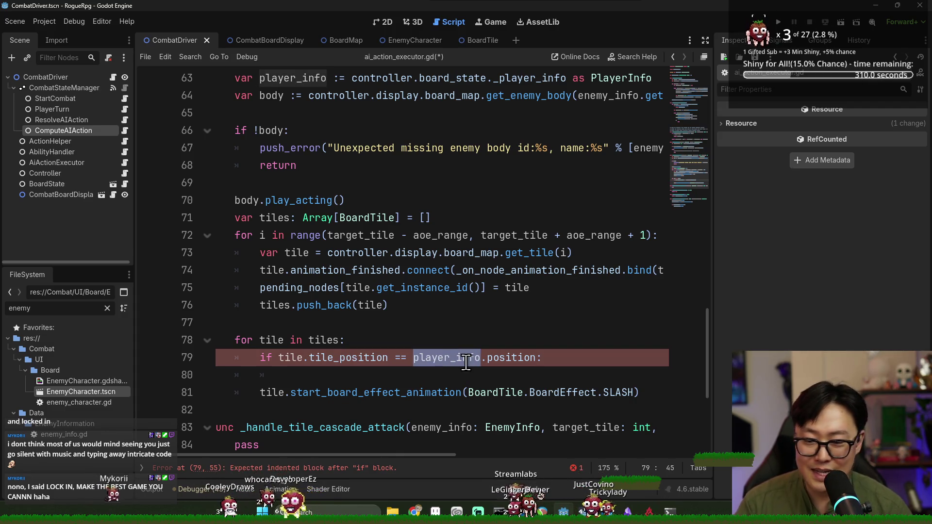
click(405, 371)
scroll(418, 383, down, 2)
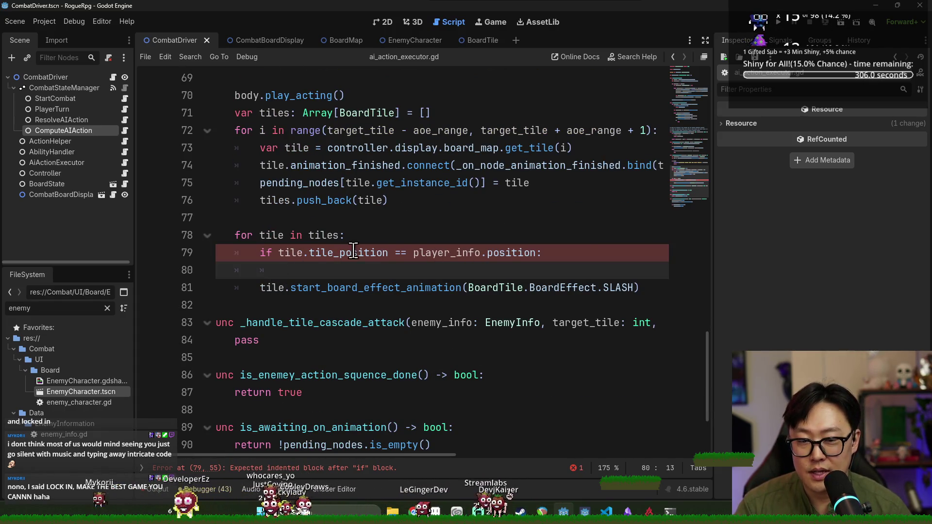
click(503, 253)
double_click(440, 253)
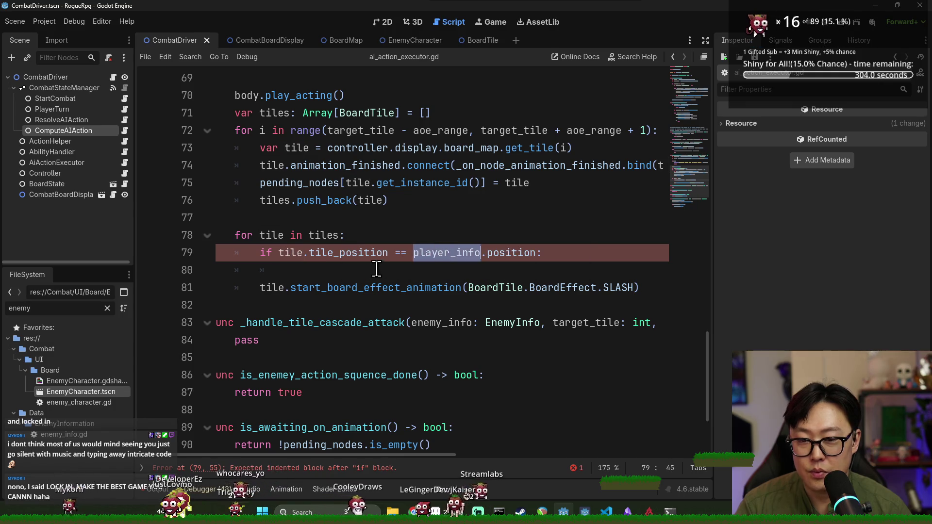
click(470, 272)
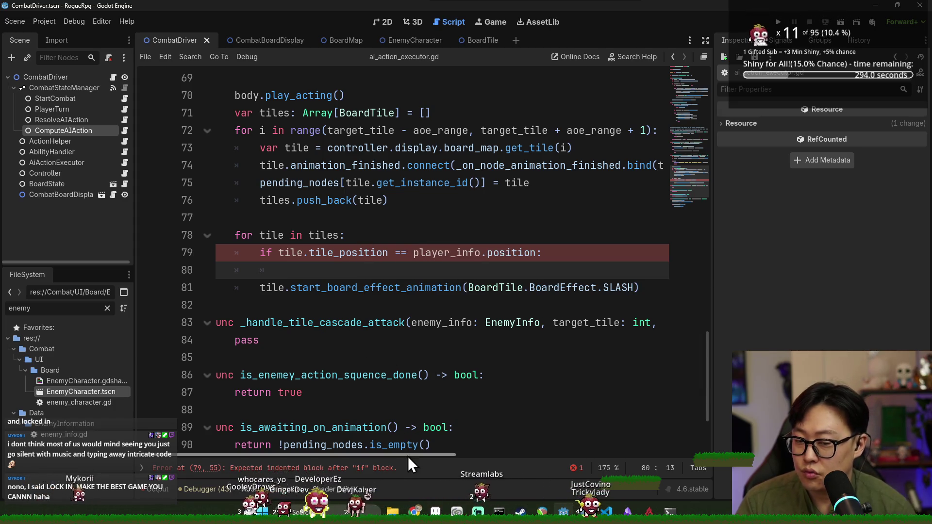
drag(407, 455, 319, 449)
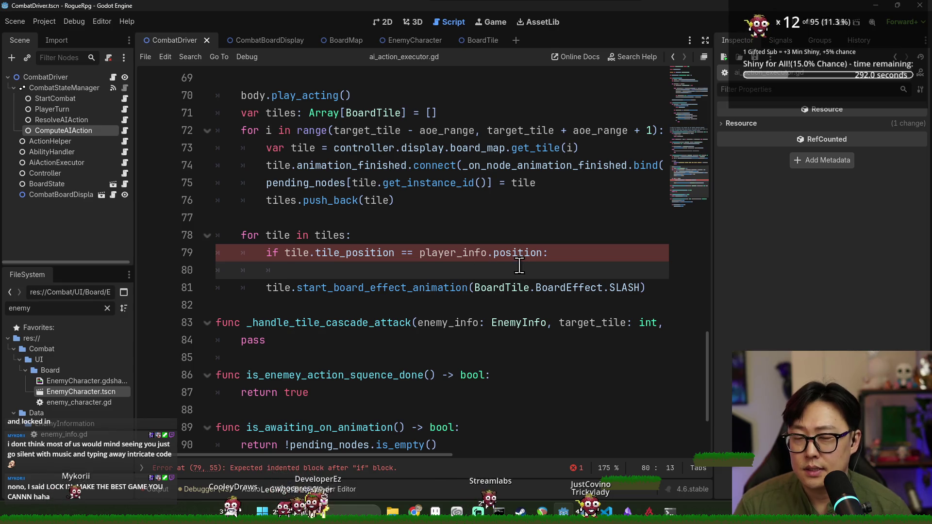
key(ctrl+s)
- Switch over to the combat_controller.gd script
click(387, 218)
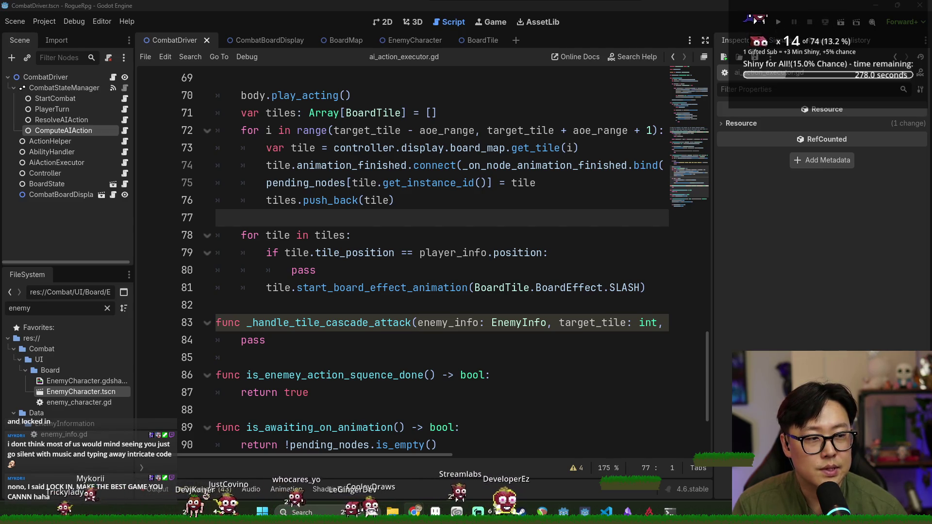
click(461, 227)
click(456, 215)
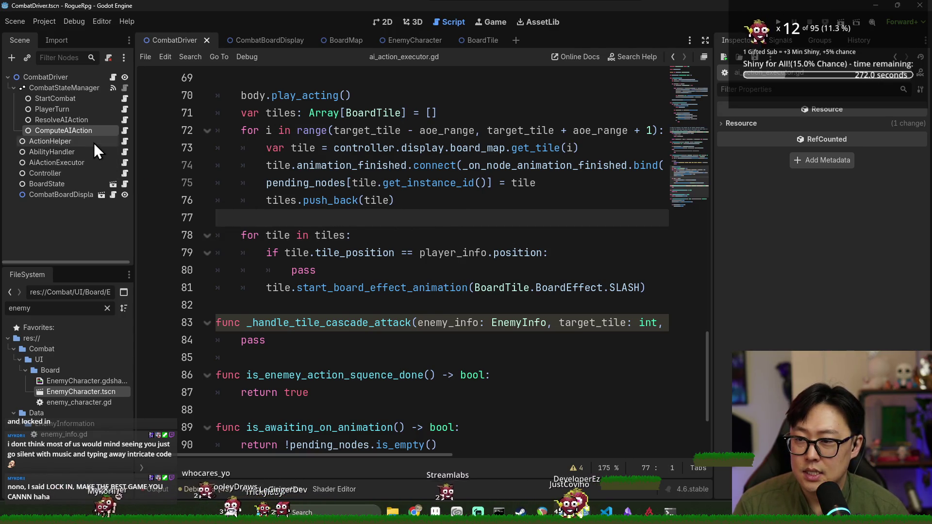
click(124, 173)
scroll(505, 383, down, 5)
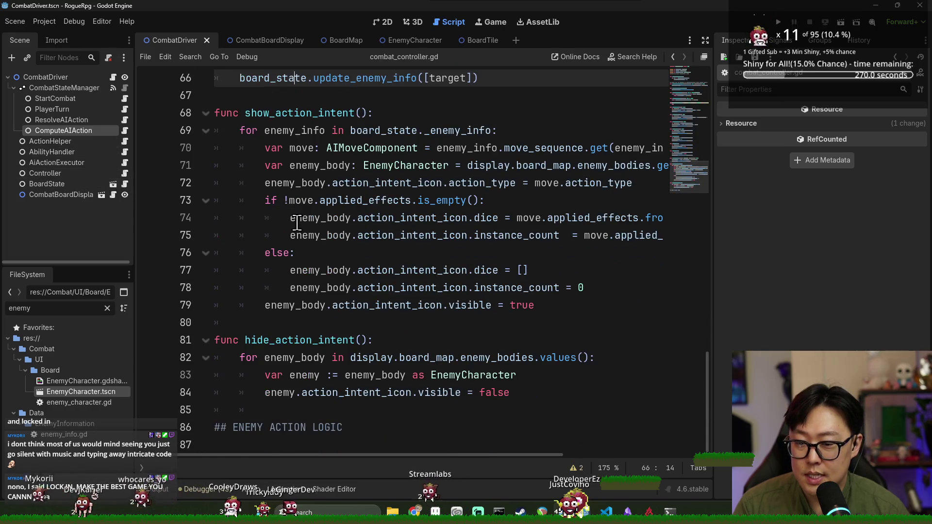
- Start a roll_dice(dice: Array[Dice]) function below hide_action_intent
click(551, 392)
key(Return)
key(Return)
text(func roll_dice()
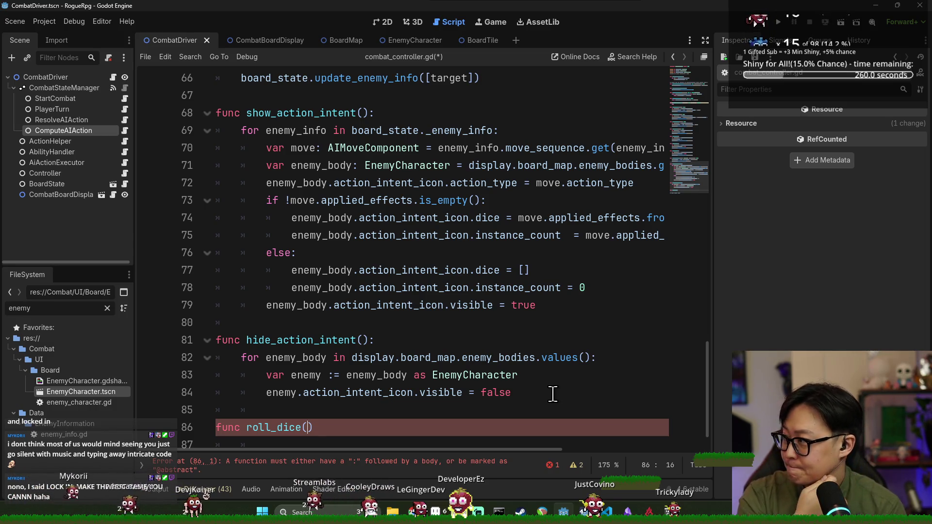
text(ar)
key(BackSpace)
key(BackSpace)
text(dice: Array[)
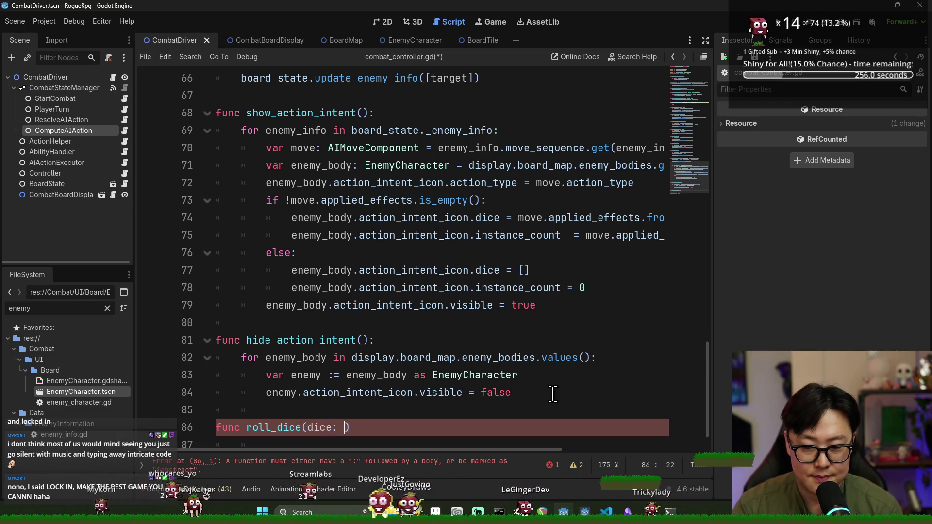
text(Dice)
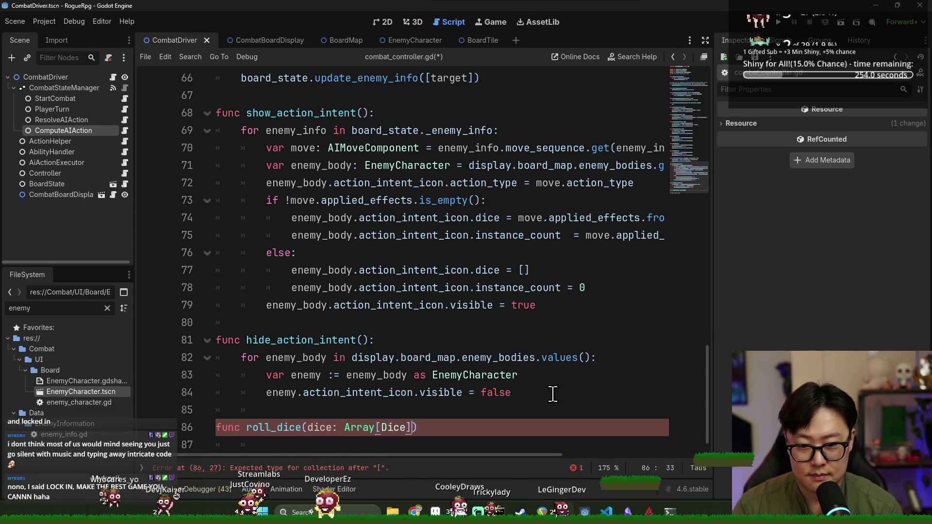
key(BackSpace)
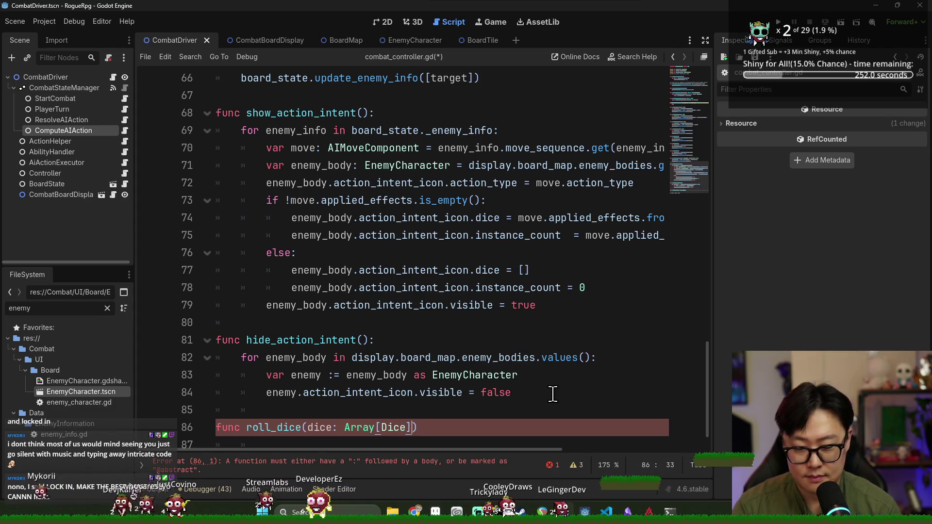
key(Return)
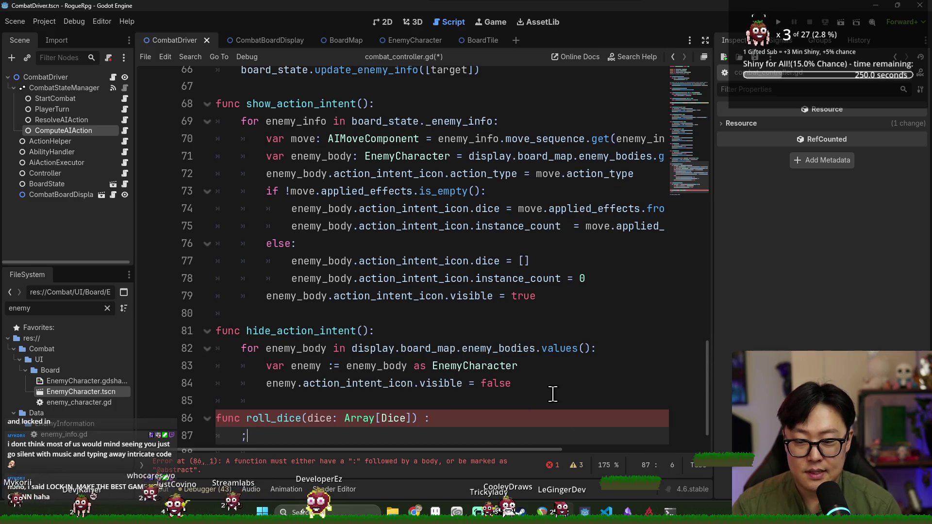
text(ss)
- Give roll_dice an int return type and save
click(425, 426)
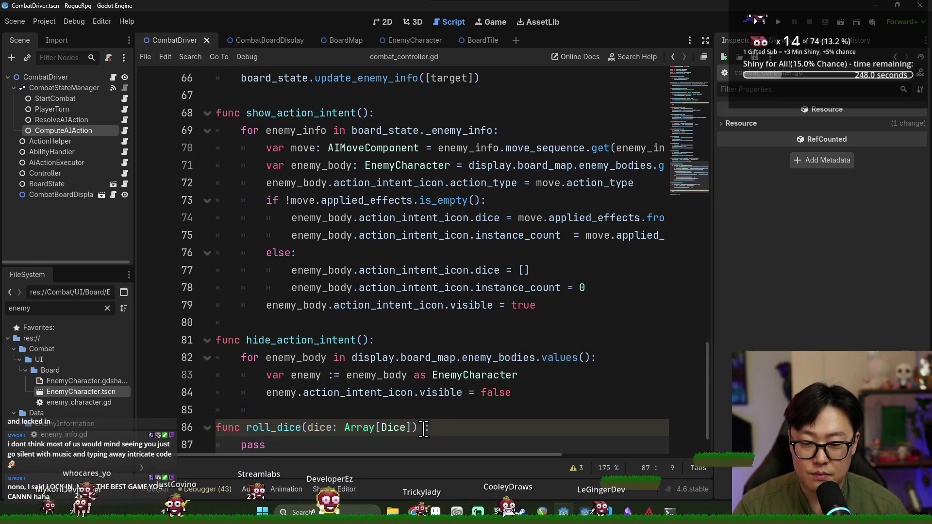
scroll(390, 432, down, 1)
click(417, 410)
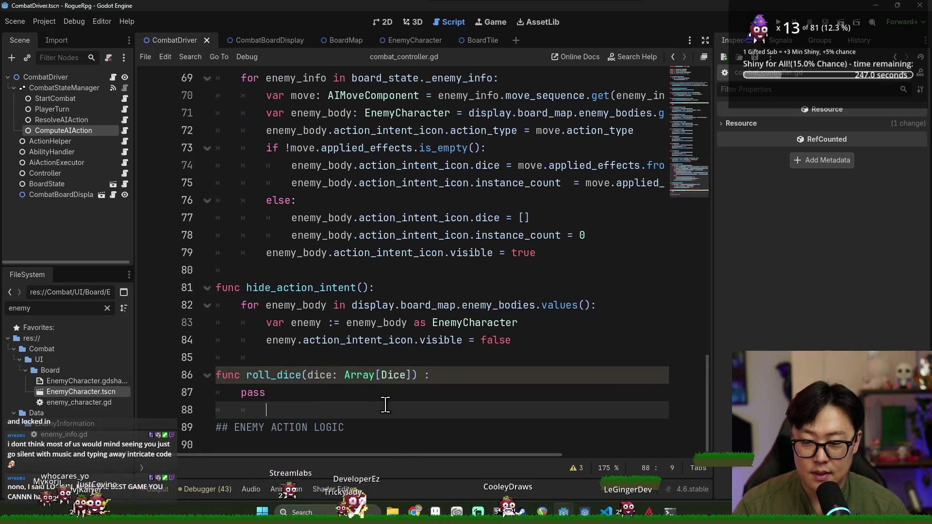
click(431, 379)
key(BackSpace)
text(-> int:)
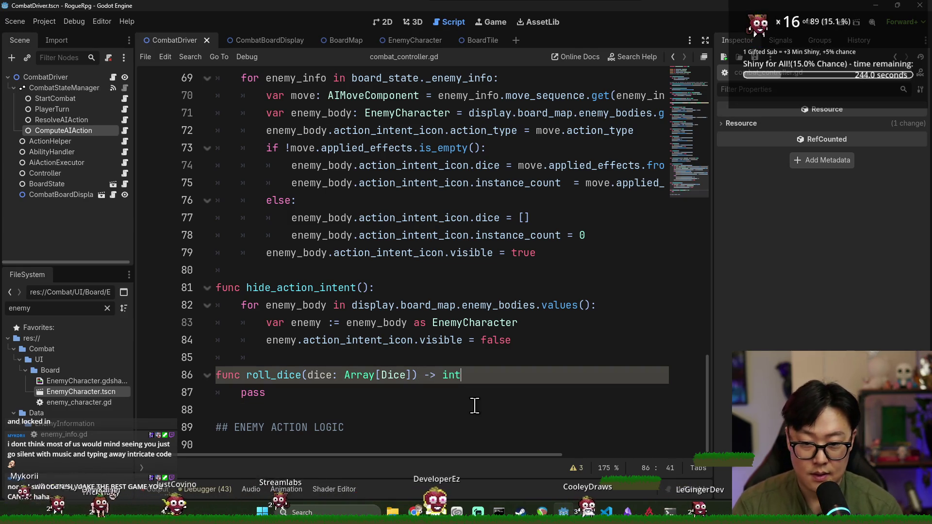
key(Return)
key(ctrl+s)
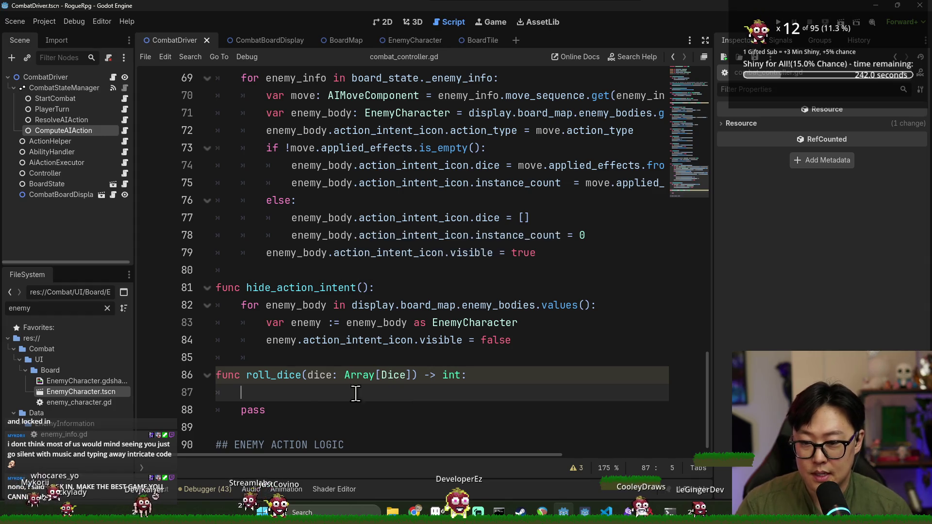
- Replace the pass placeholder in roll_dice with return 0 and save
click(316, 410)
key(BackSpace)
text(return 0)
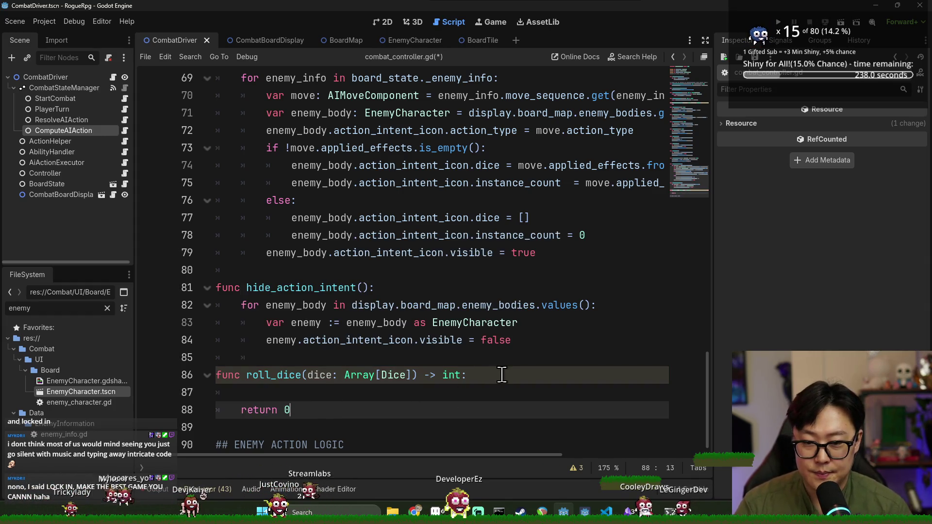
click(501, 374)
key(Return)
key(ctrl+s)
- In dice.gd, add a new roll() function below to_dice_string
ctrl+click(392, 376)
key(ctrl+s)
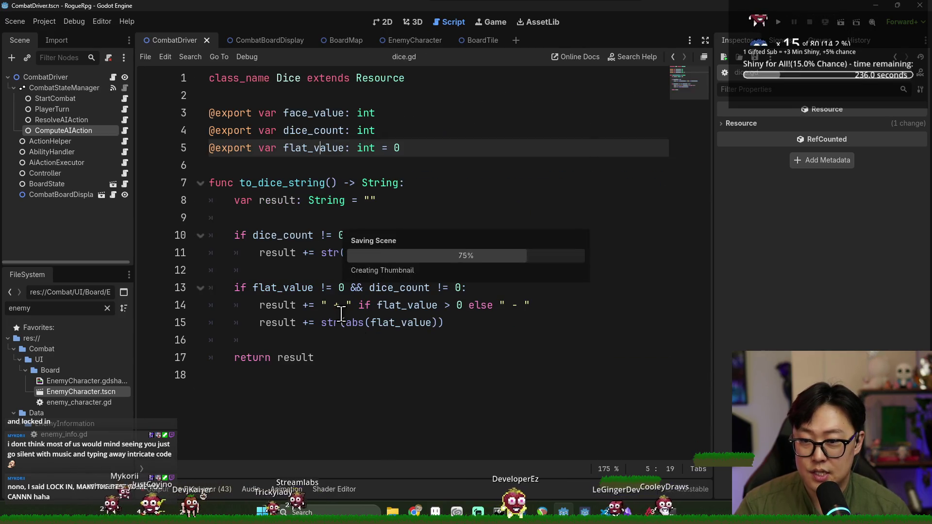
click(334, 359)
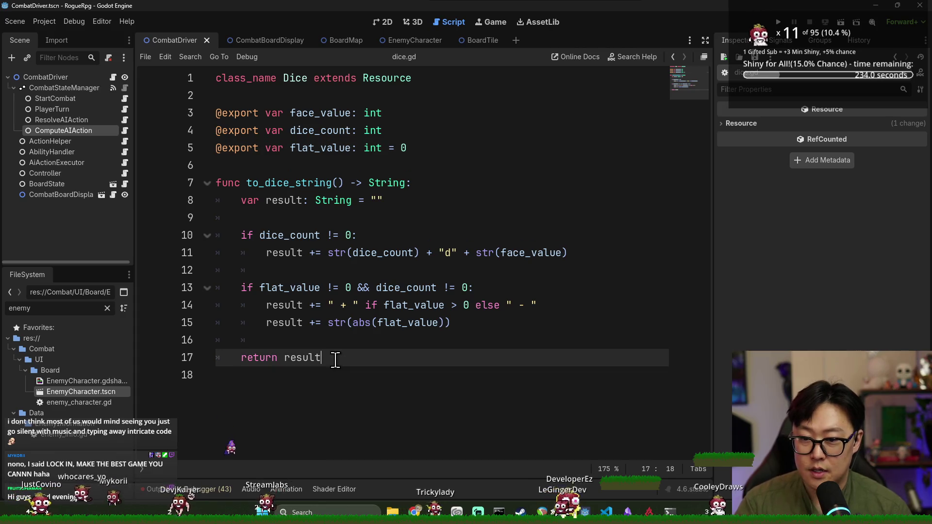
key(Return)
key(Return)
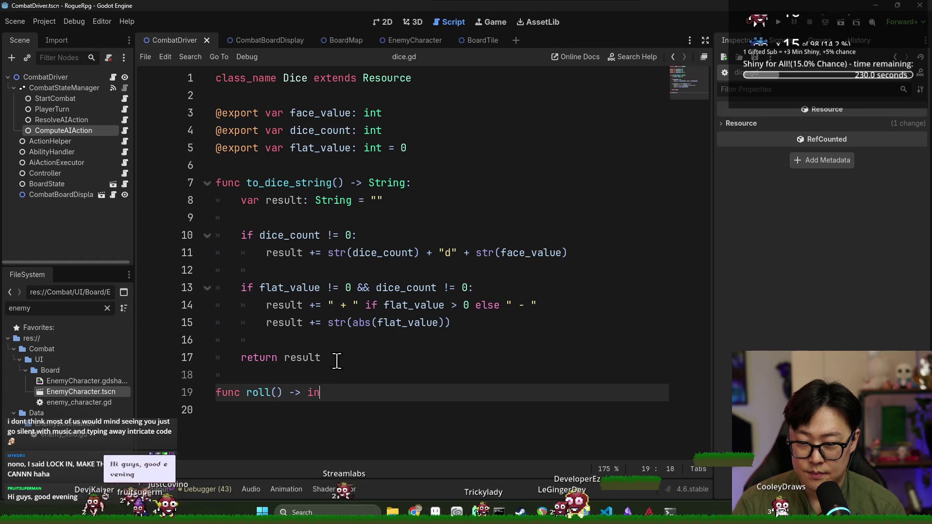
key(Return)
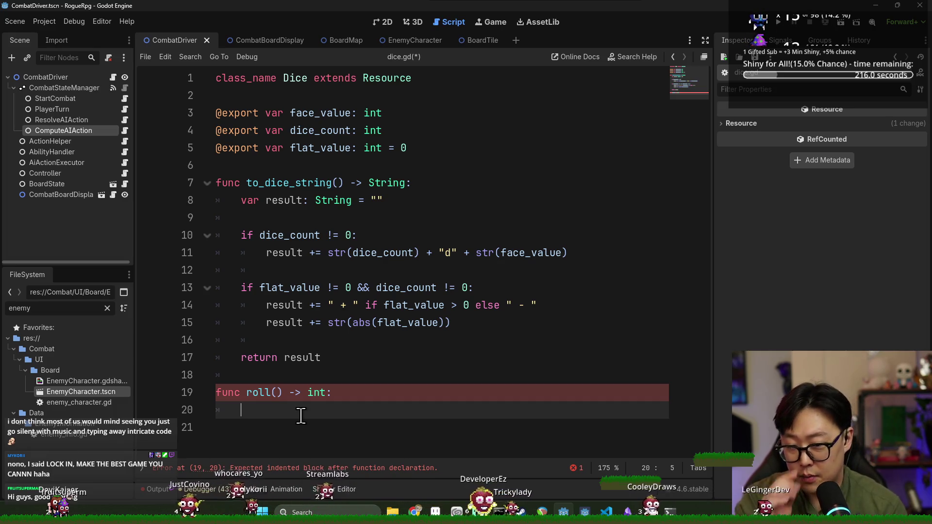
- Loop over dice_count calling randi_range(1, and bring up randi_range's documentation
text(for i in dic)
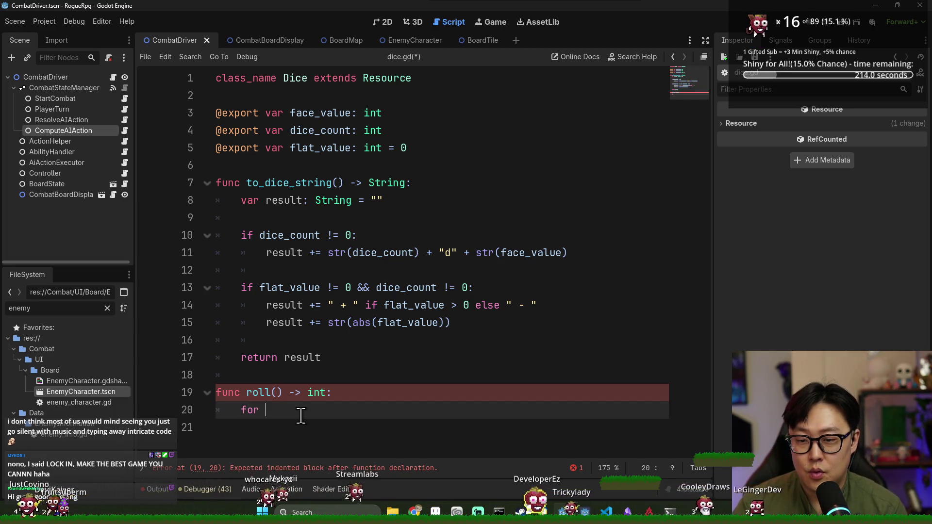
key(Return)
key(Return)
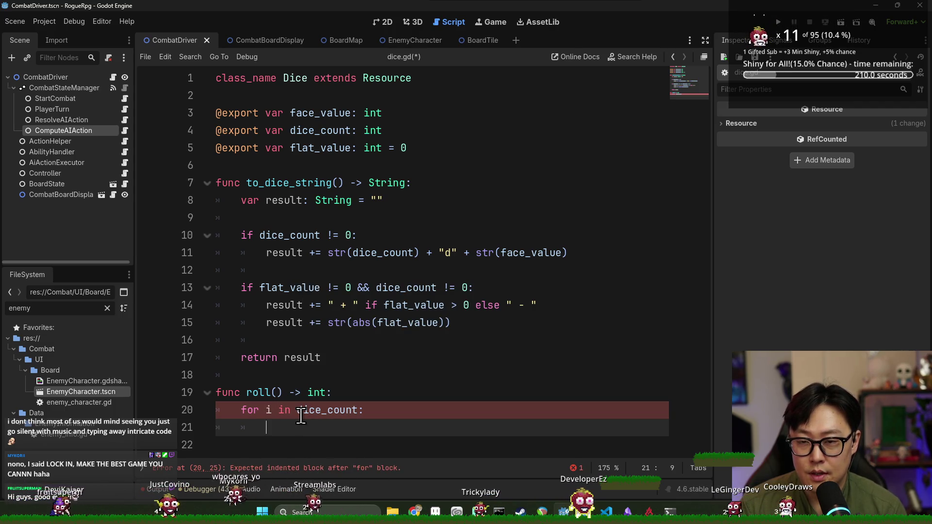
text(di_ran)
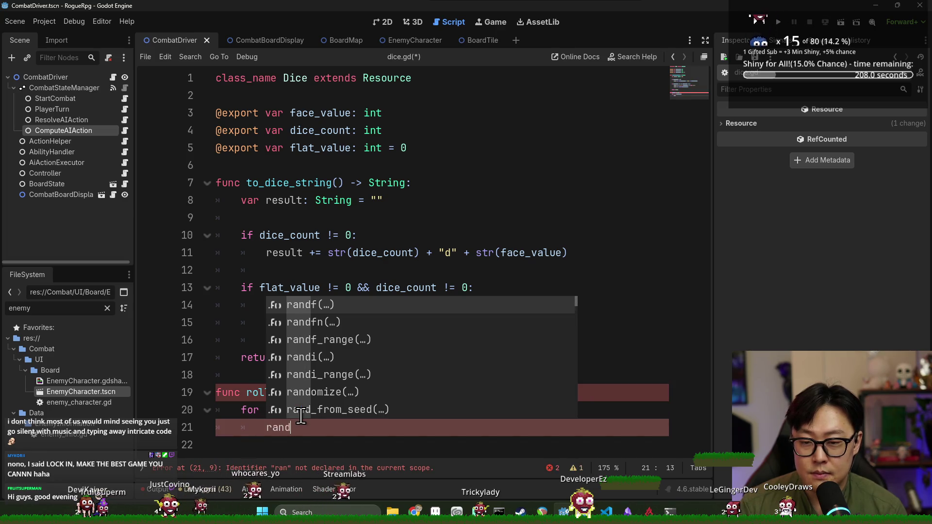
text(ge)
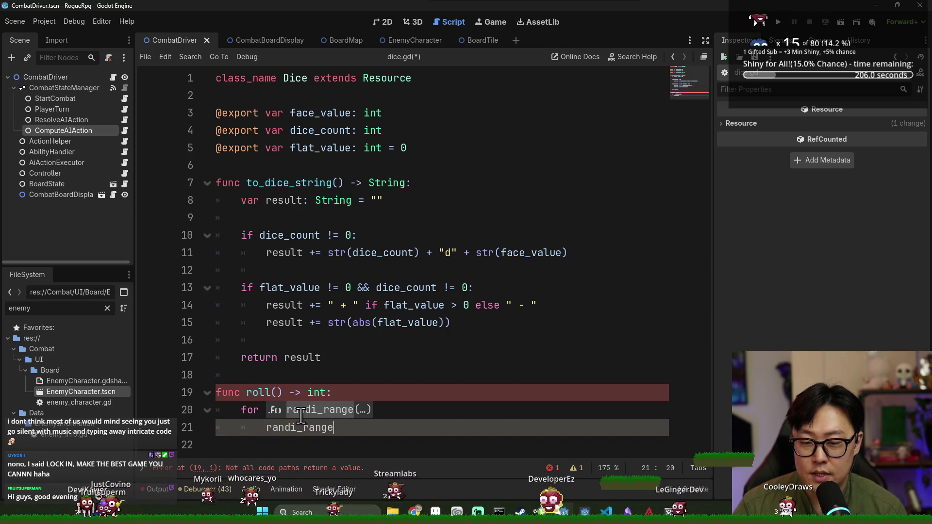
key(Return)
text(1,)
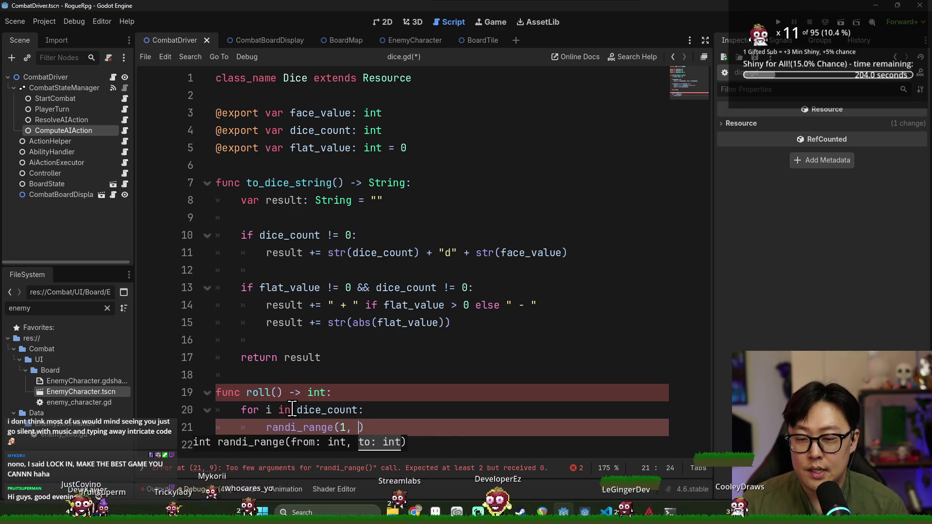
ctrl+click(294, 427)
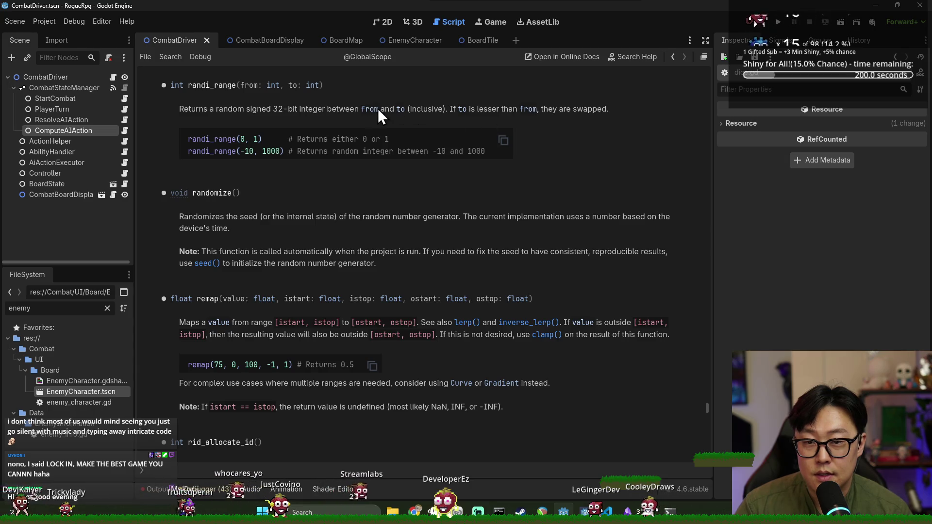
- Back in dice.gd, complete the call as randi_range(1, face_value)
key(alt+Left)
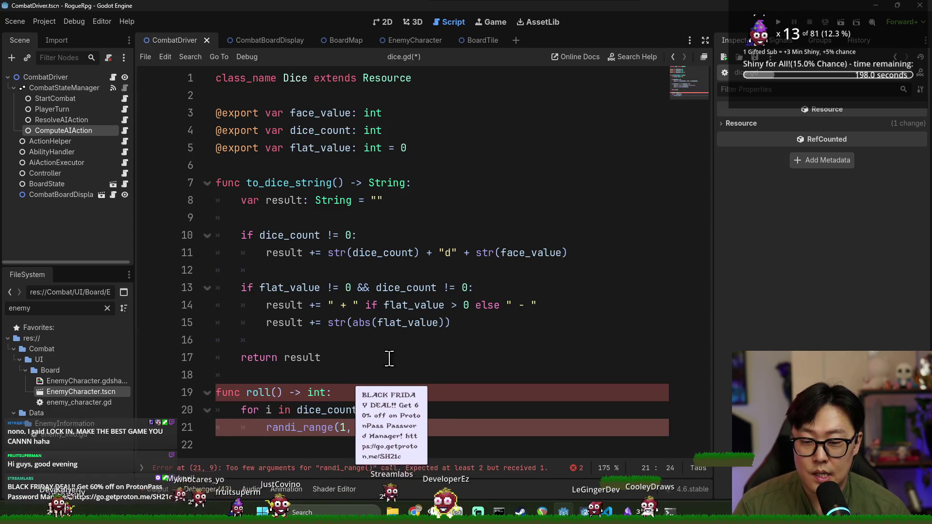
text(face)
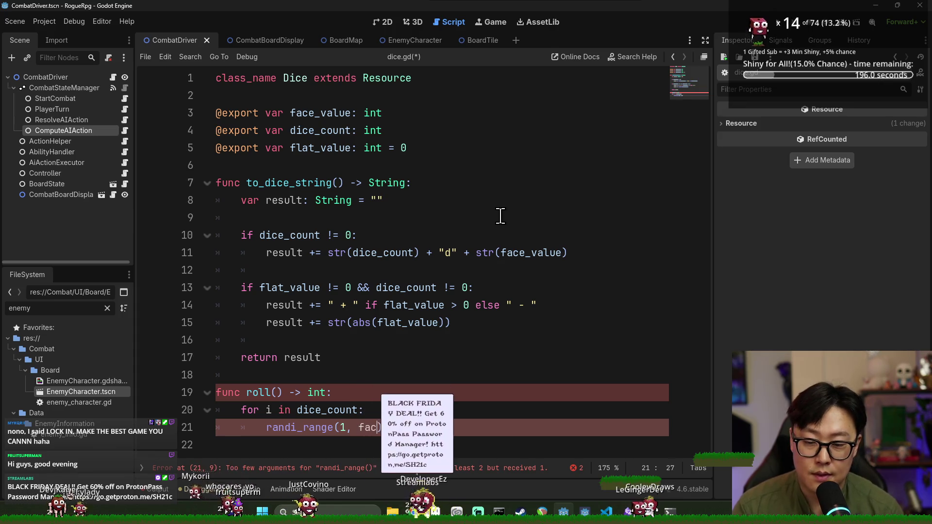
key(Return)
key(End)
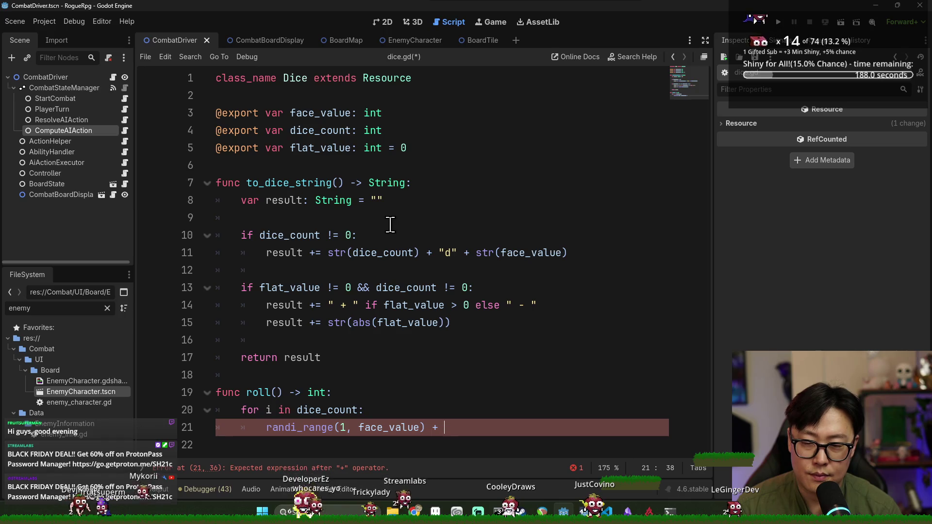
key(BackSpace)
key(BackSpace)
key(BackSpace)
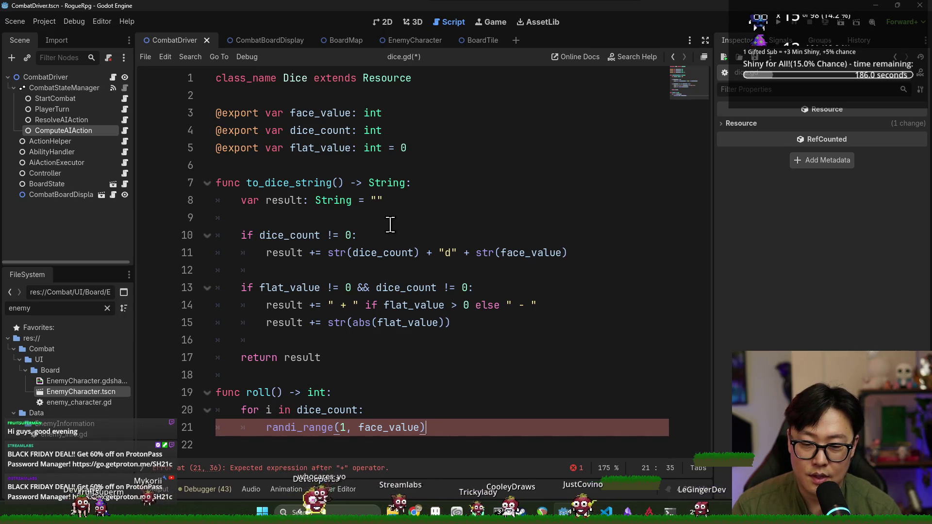
text())
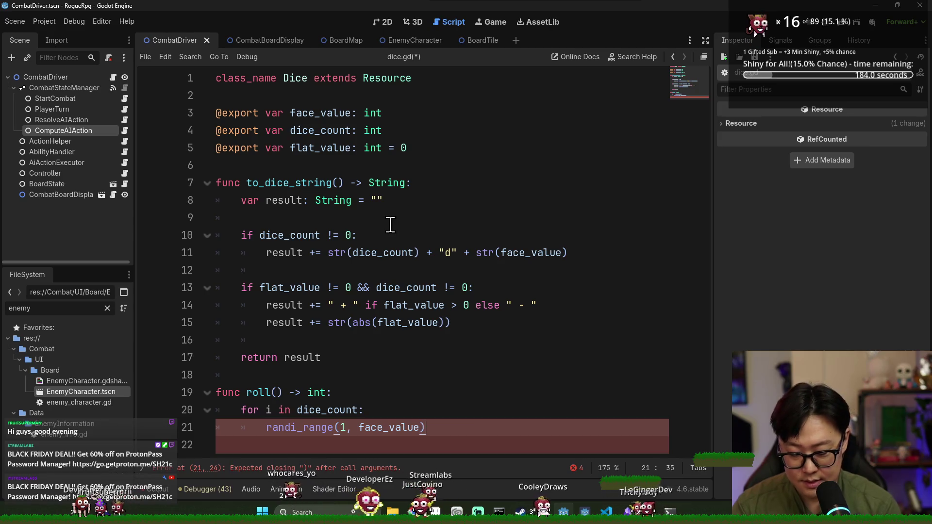
- Declare var sum = flat_value at the top of roll()
click(366, 392)
key(Return)
text(var sum = flat)
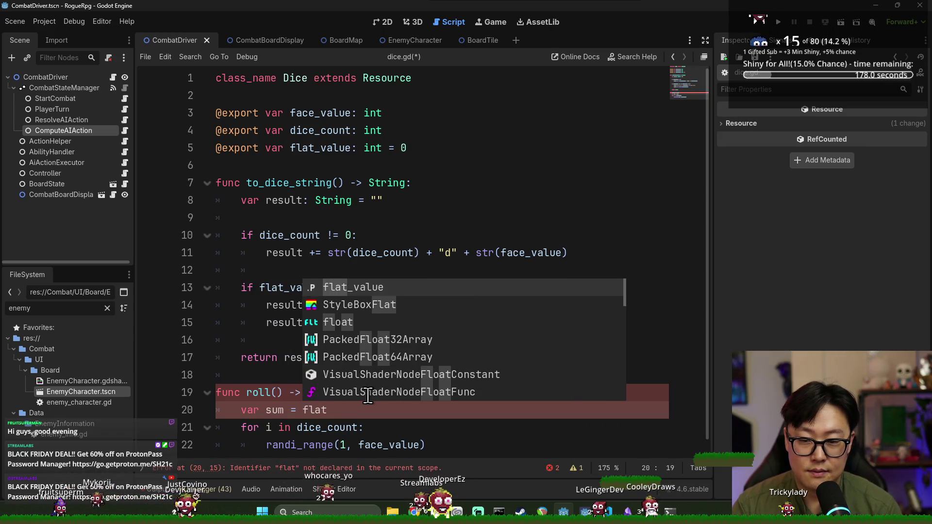
key(Return)
- Add each roll with sum += randi_range(1, face_value), return sum, and save
click(266, 444)
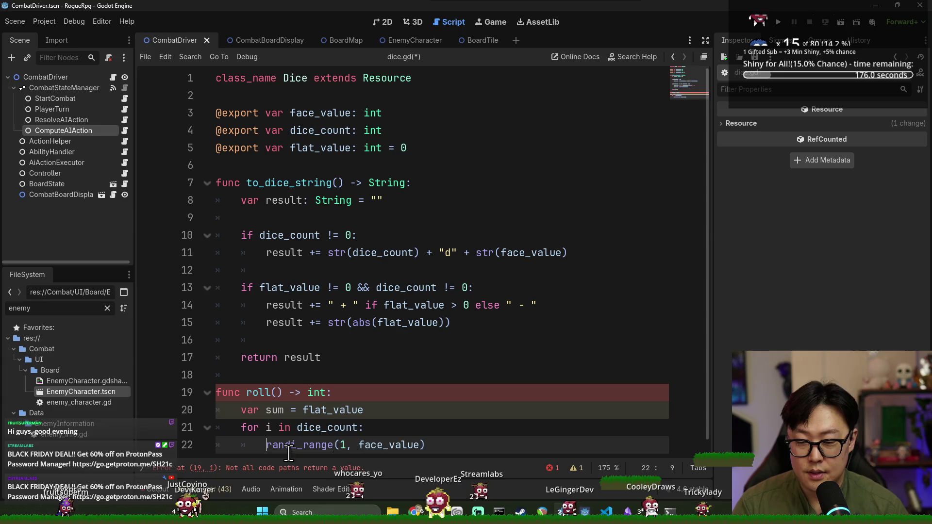
text(sum +=)
double_click(276, 444)
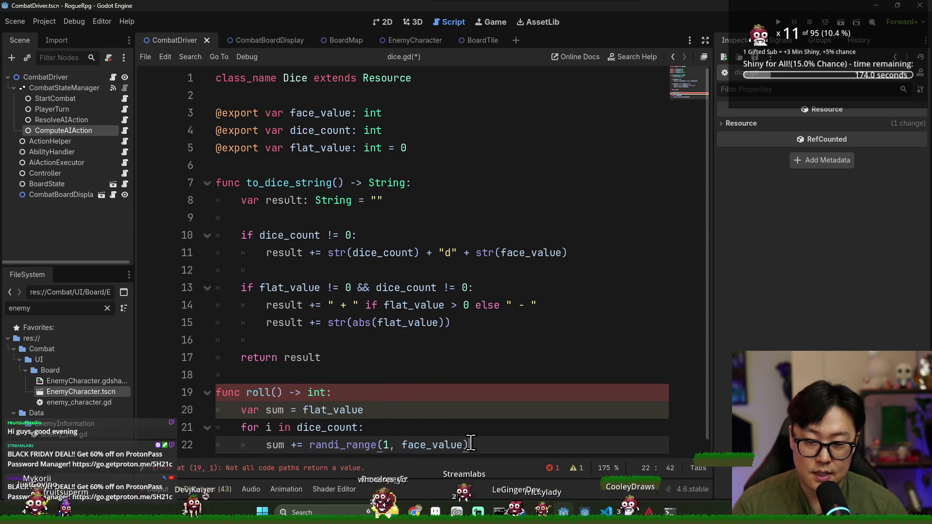
click(471, 444)
key(Return)
text(return sum)
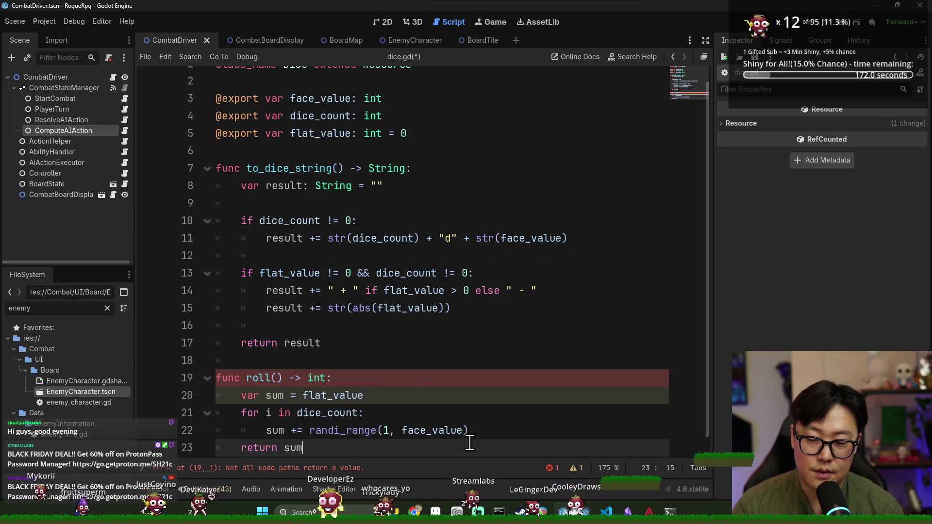
scroll(422, 438, up, 1)
click(346, 287)
key(ctrl+s)
click(378, 338)
- In roll_dice, loop over each die in dice calling die.roll()
key(alt+Left)
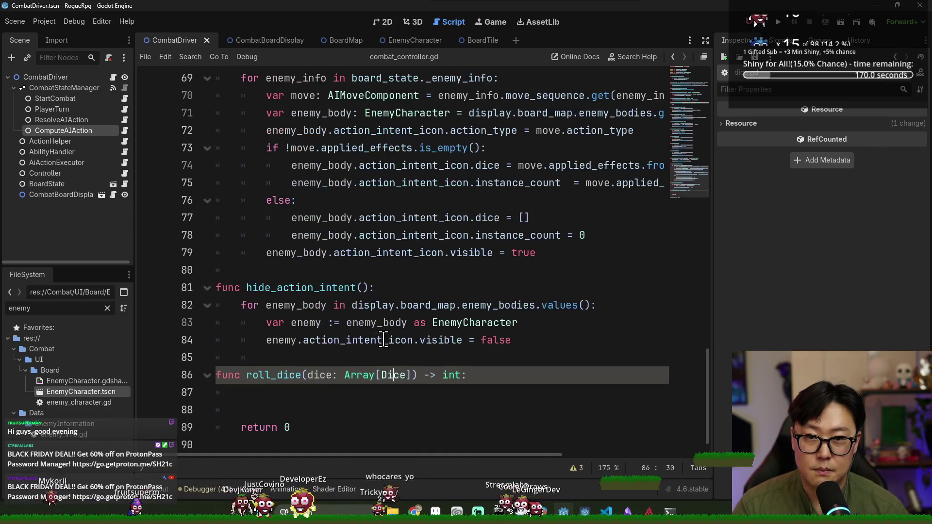
click(397, 390)
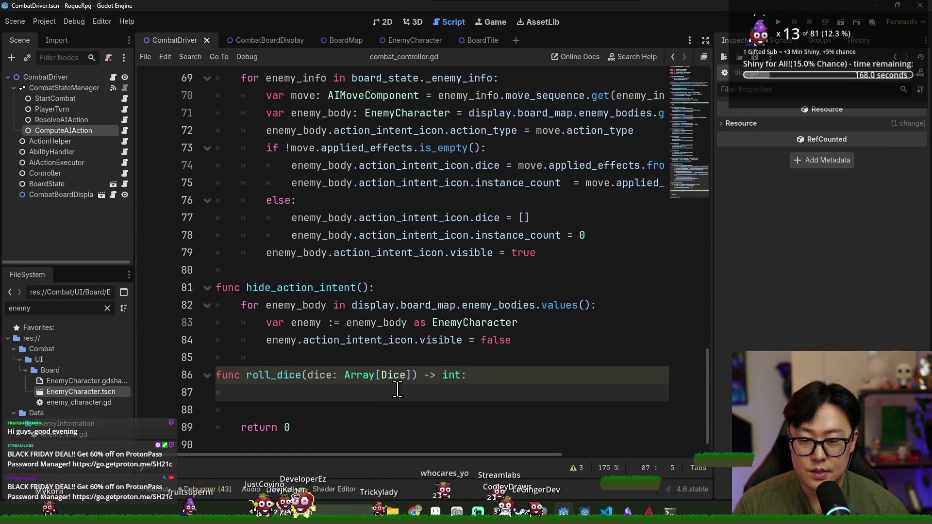
text(or i)
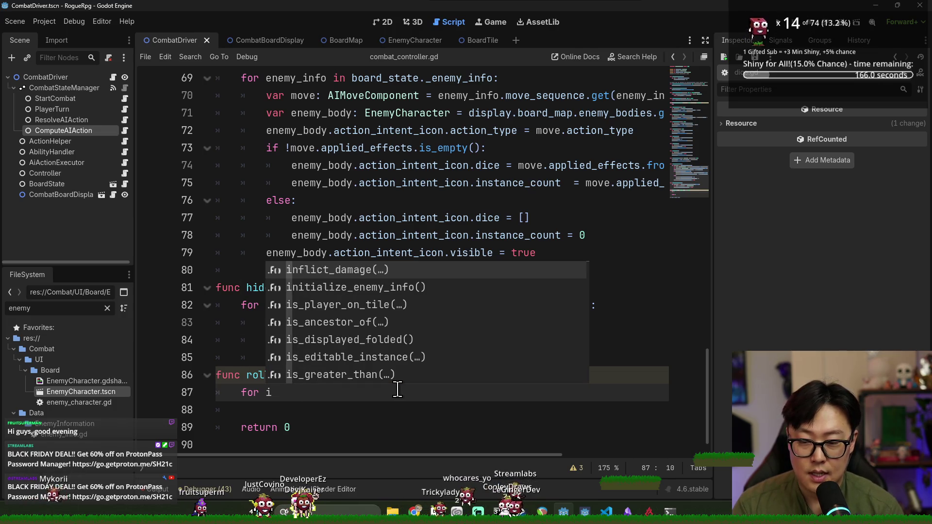
key(BackSpace)
text(die in)
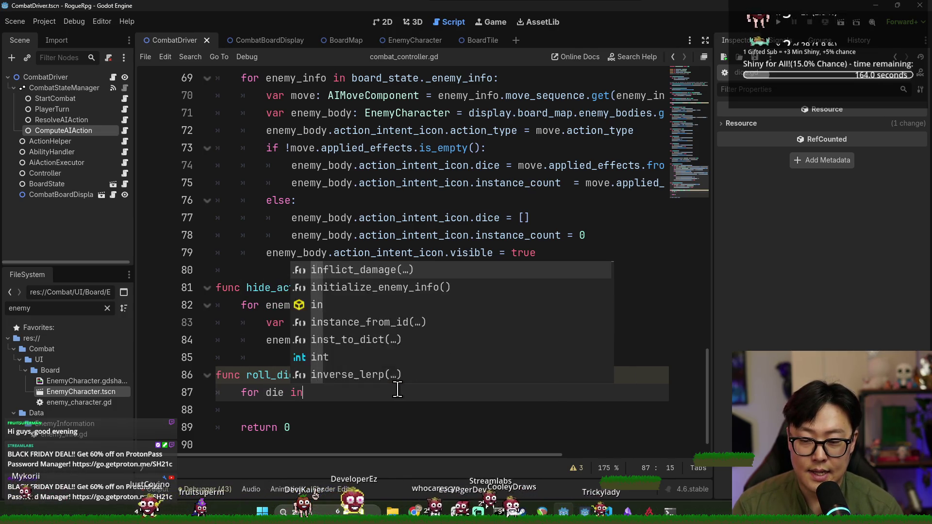
text( dic)
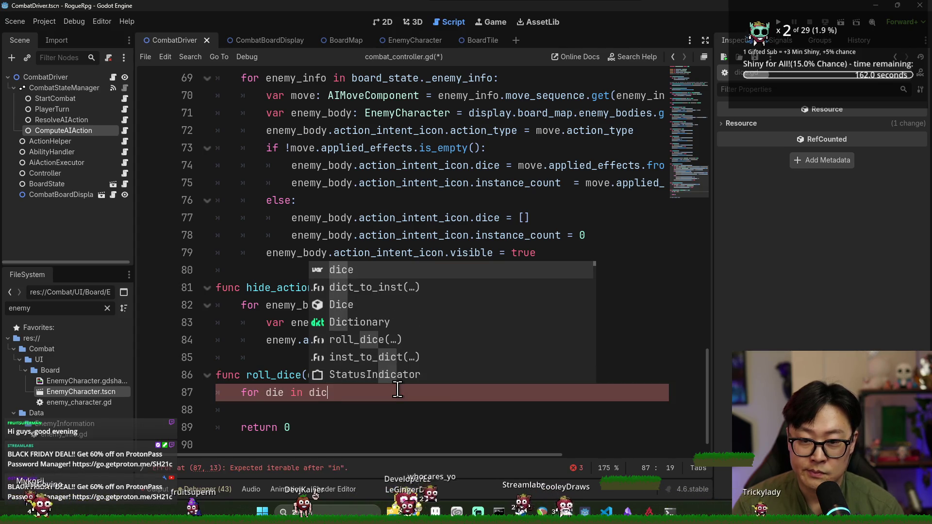
key(Return)
text(:)
key(Return)
text(die.ro)
key(Return)
text(())
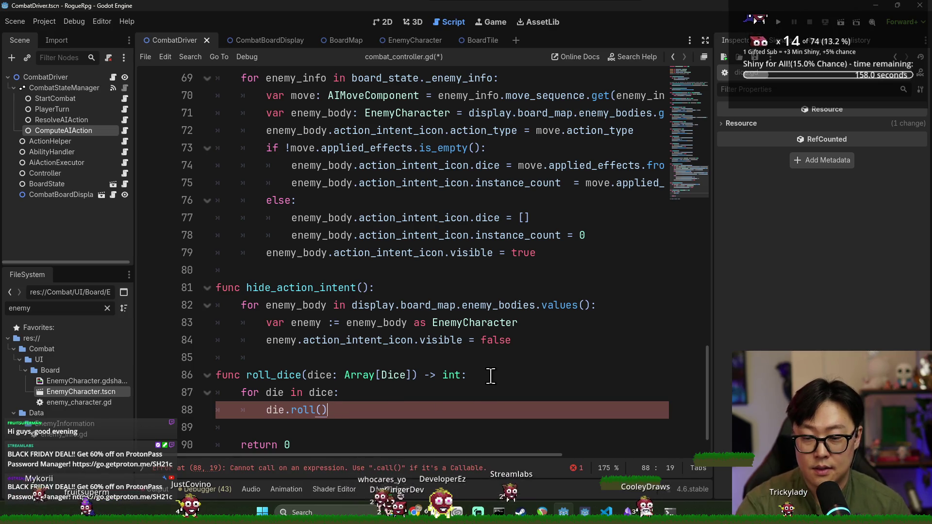
- Accumulate each die.roll() into a result variable, return it, and save
click(491, 376)
key(Return)
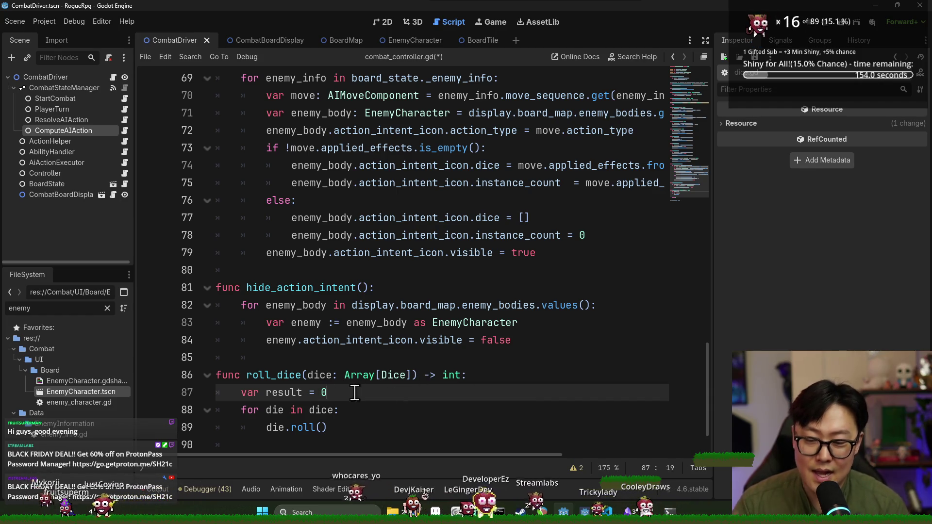
text(:)
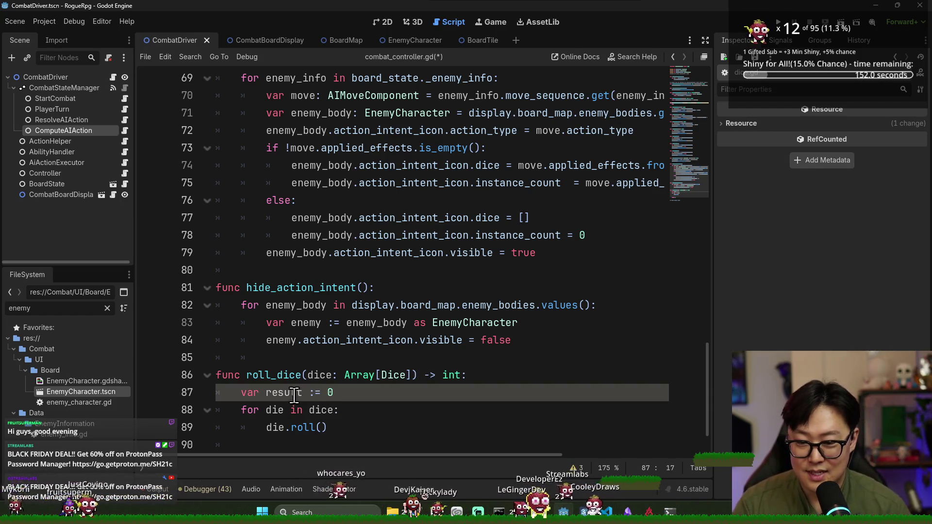
click(272, 428)
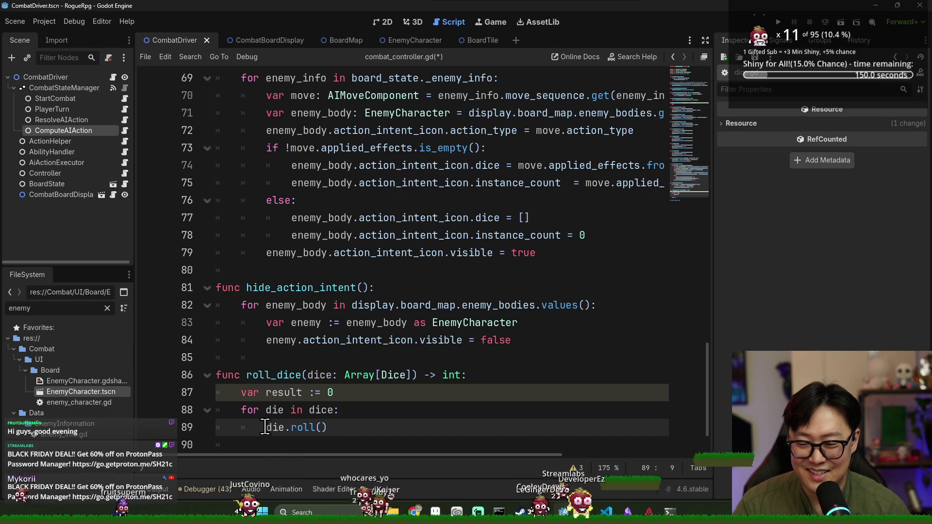
text(result)
scroll(305, 442, down, 1)
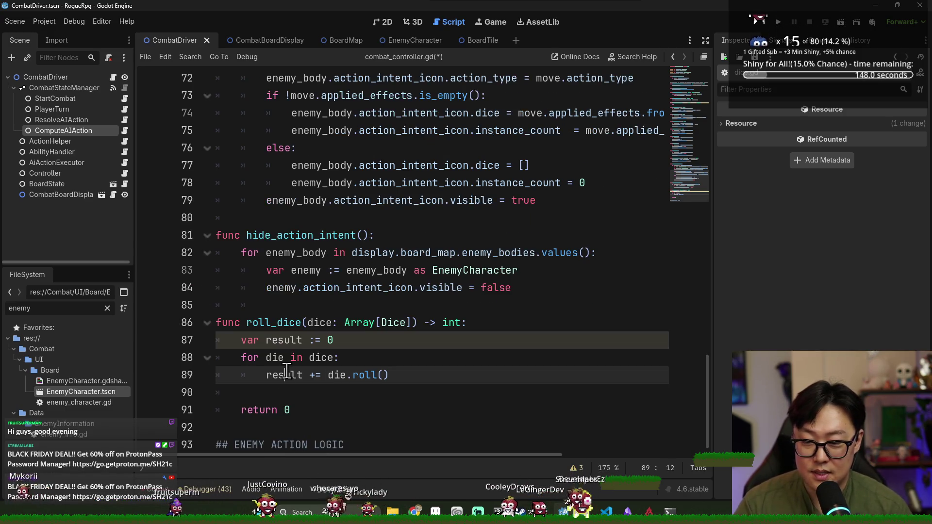
click(308, 412)
key(ctrl+s)
- Check where roll_dice is used, then go back to ai_action_executor.gd
click(367, 322)
scroll(360, 371, down, 1)
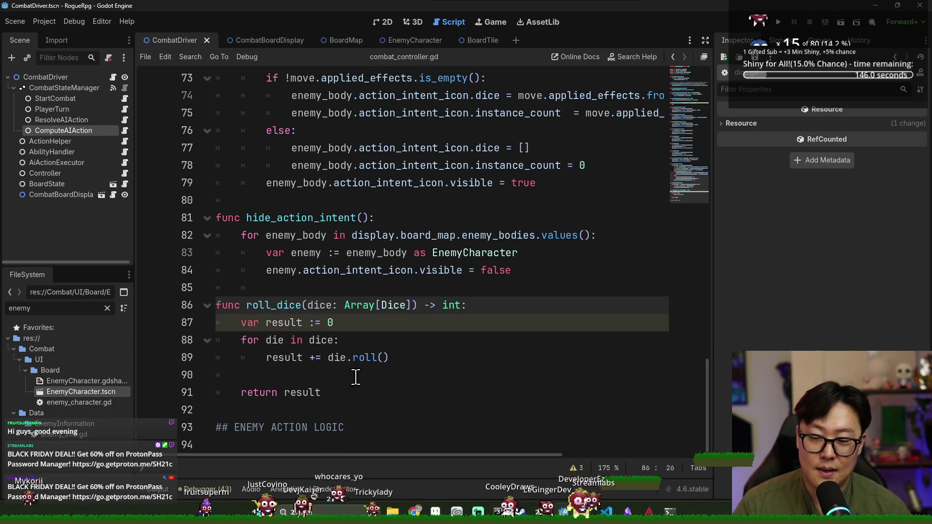
ctrl+click(322, 338)
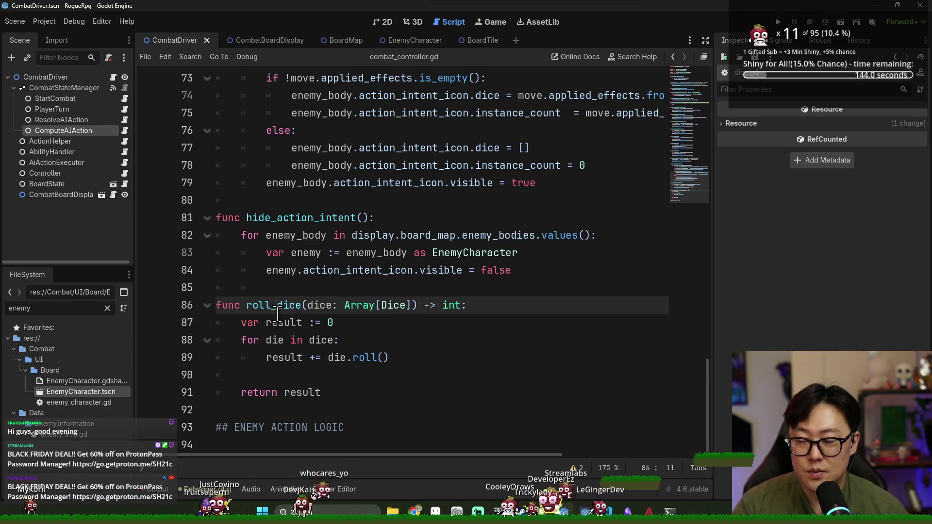
key(alt+Left)
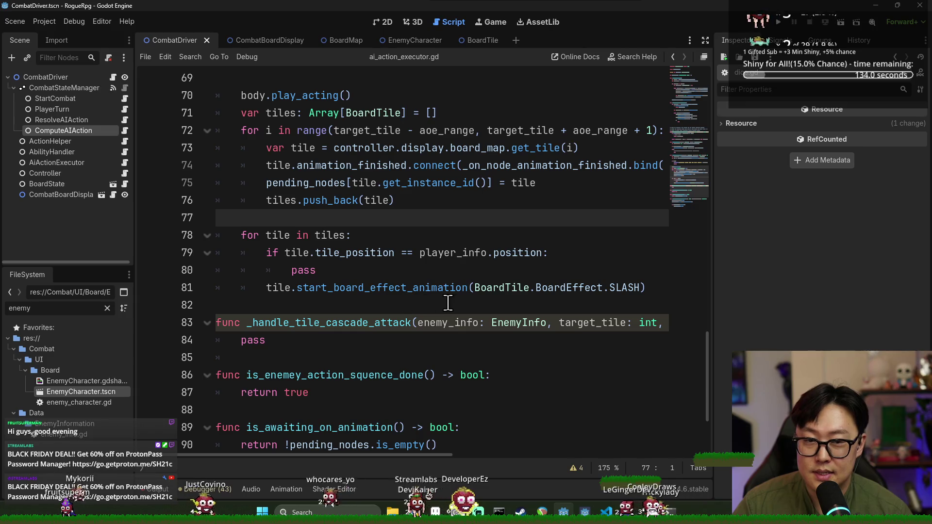
key(ctrl+s)
scroll(337, 224, up, 3)
scroll(338, 242, down, 3)
double_click(275, 235)
scroll(409, 286, down, 2)
scroll(412, 288, up, 2)
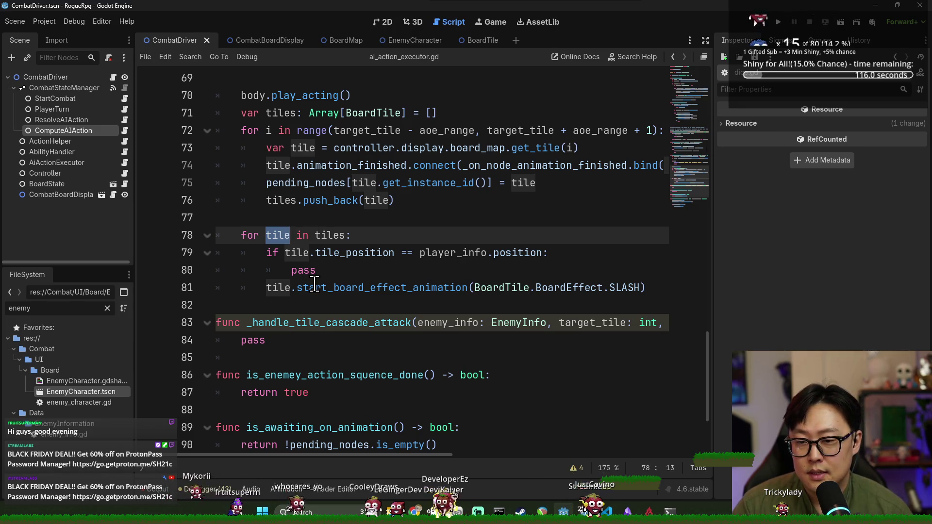
double_click(330, 235)
scroll(333, 258, up, 1)
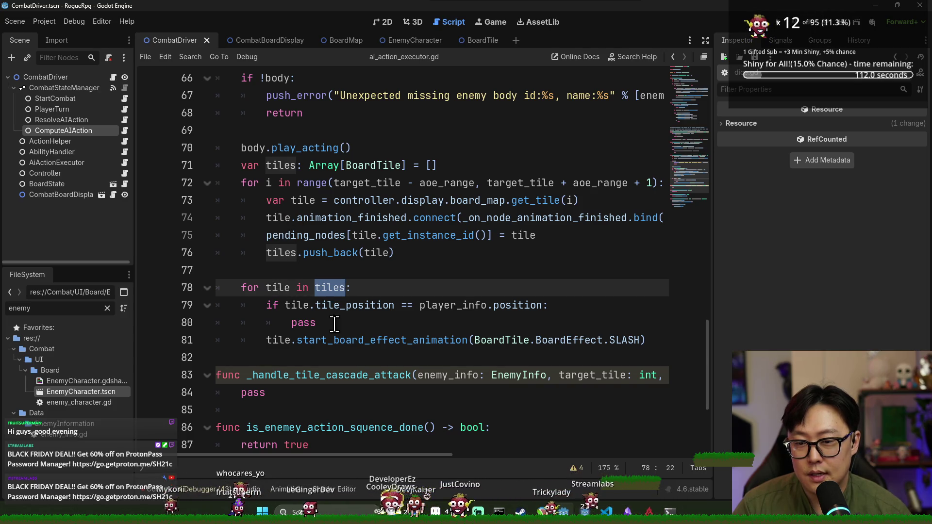
click(304, 322)
click(562, 306)
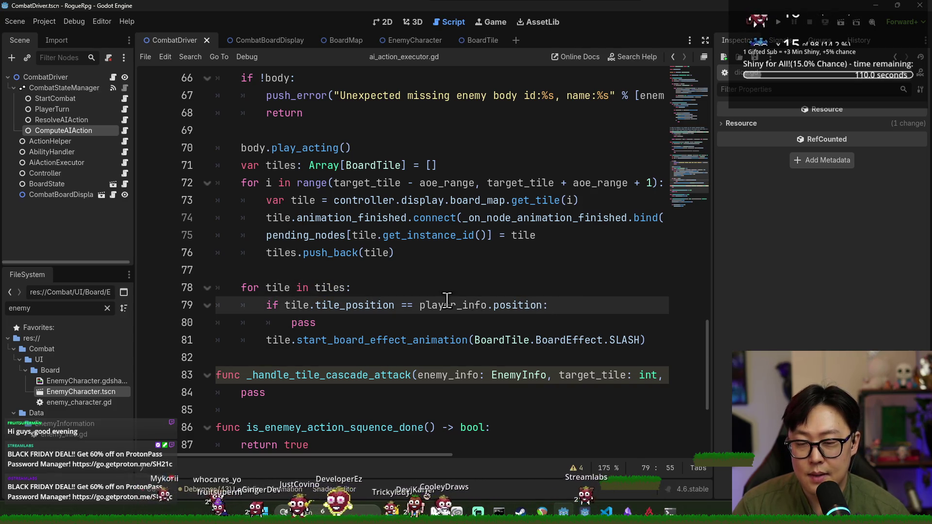
scroll(427, 291, up, 3)
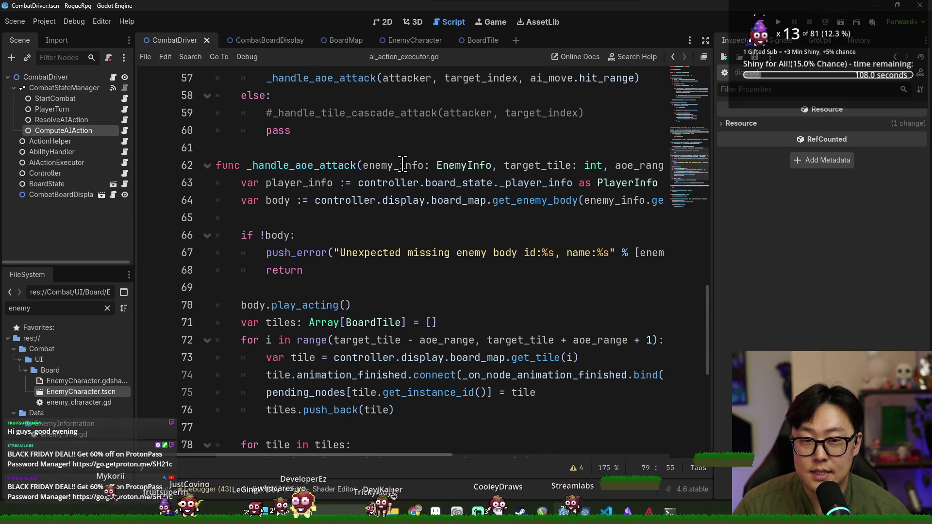
mouse_move(436, 456)
mouse_down()
mouse_move(508, 457)
mouse_move(427, 456)
mouse_move(563, 457)
mouse_up()
scroll(416, 442, up, 2)
double_click(326, 270)
click(463, 270)
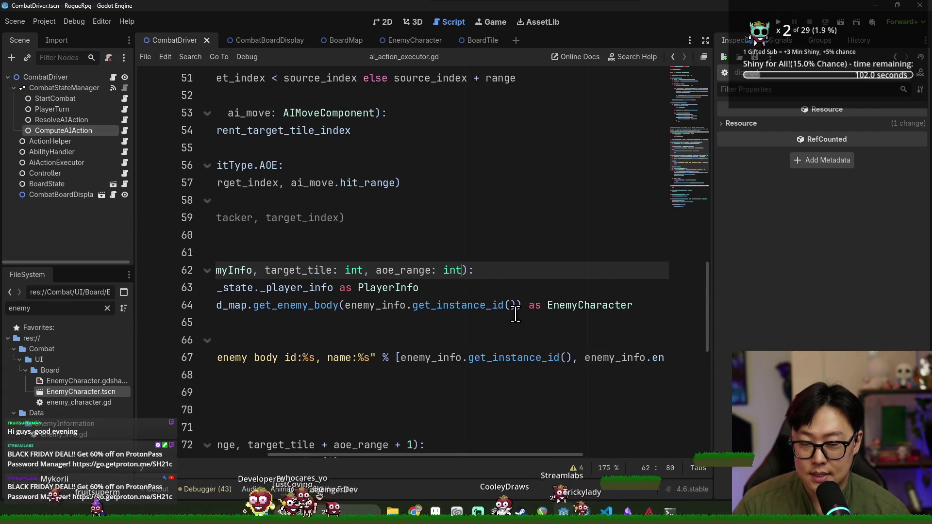
drag(428, 457, 298, 442)
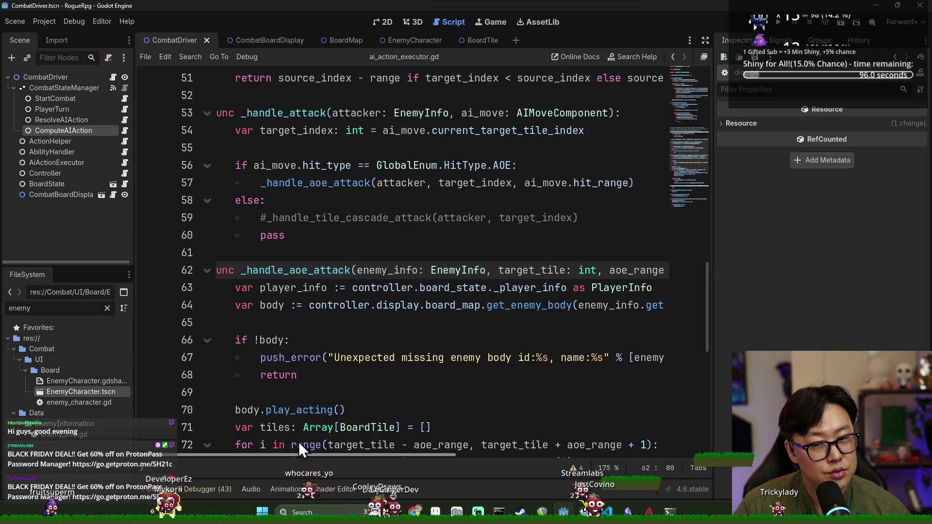
scroll(410, 357, down, 1)
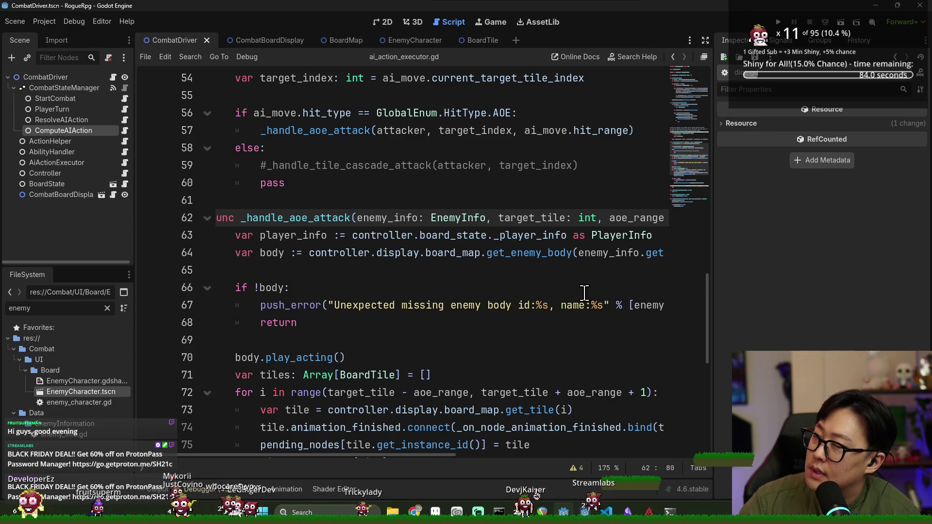
scroll(420, 345, up, 2)
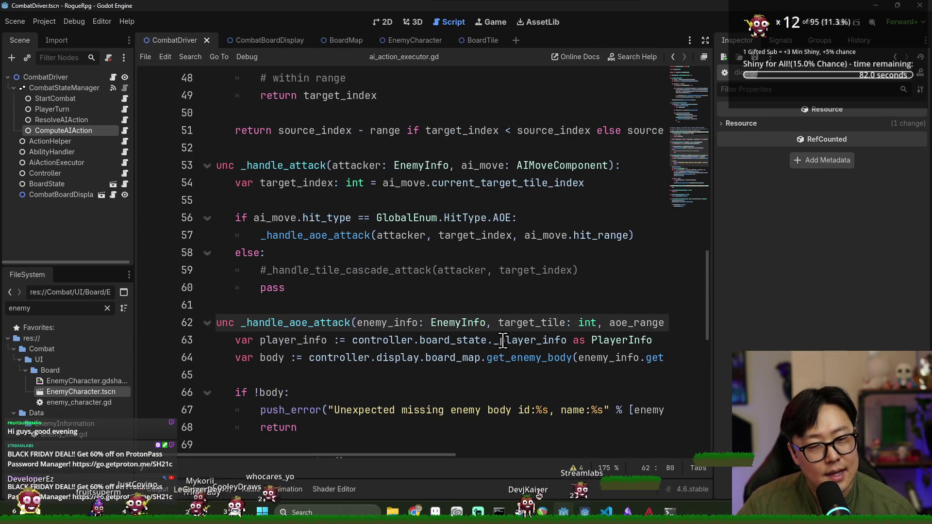
scroll(507, 349, down, 7)
scroll(506, 348, down, 1)
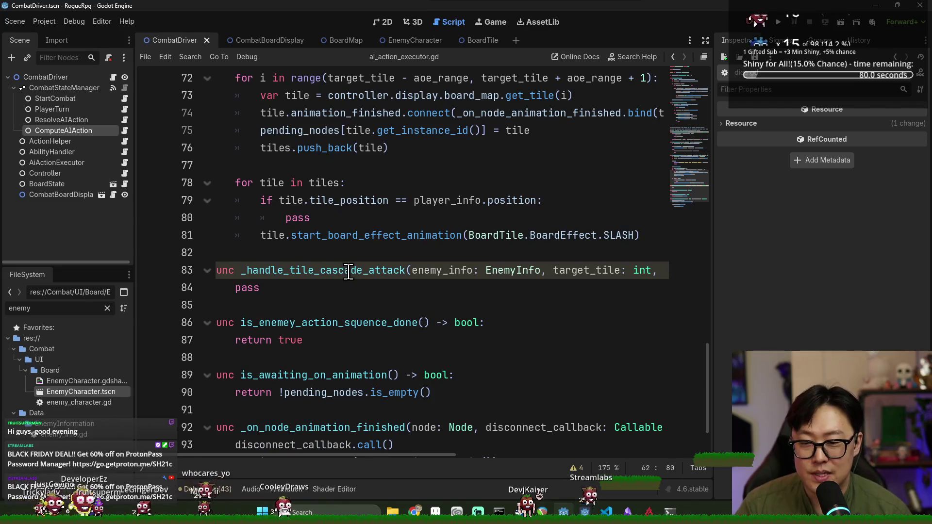
click(313, 219)
scroll(443, 342, up, 7)
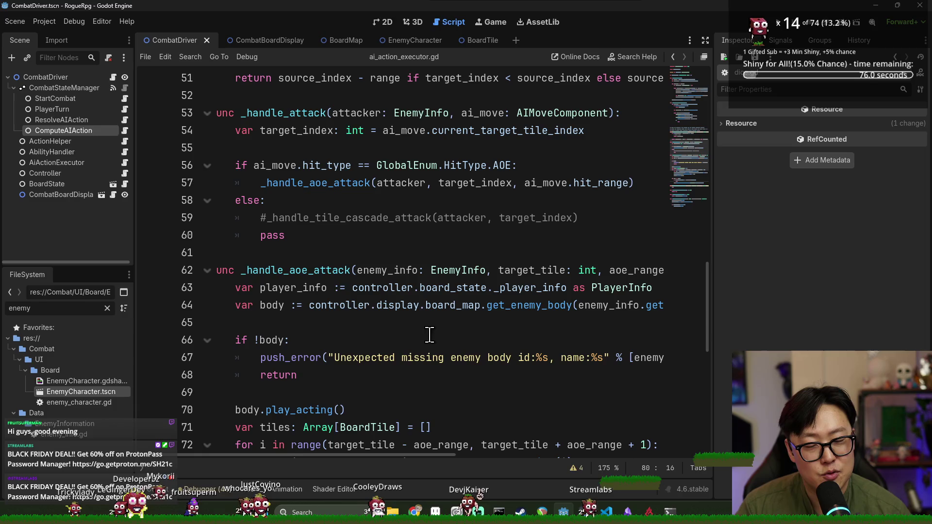
scroll(429, 335, up, 1)
mouse_move(447, 455)
mouse_down()
mouse_move(458, 455)
mouse_move(532, 360)
mouse_up()
- Add a damage: Array[Dice] parameter to _handle_aoe_attack
click(521, 322)
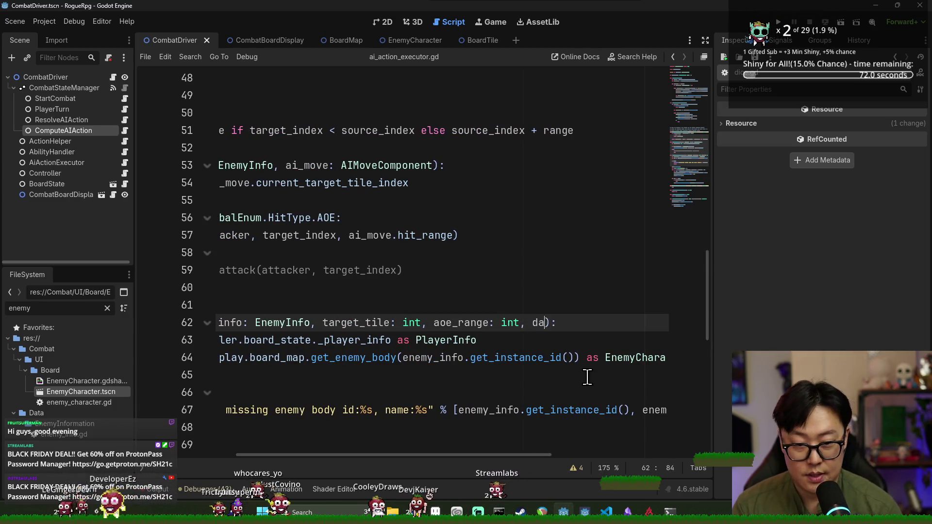
text(: Array)
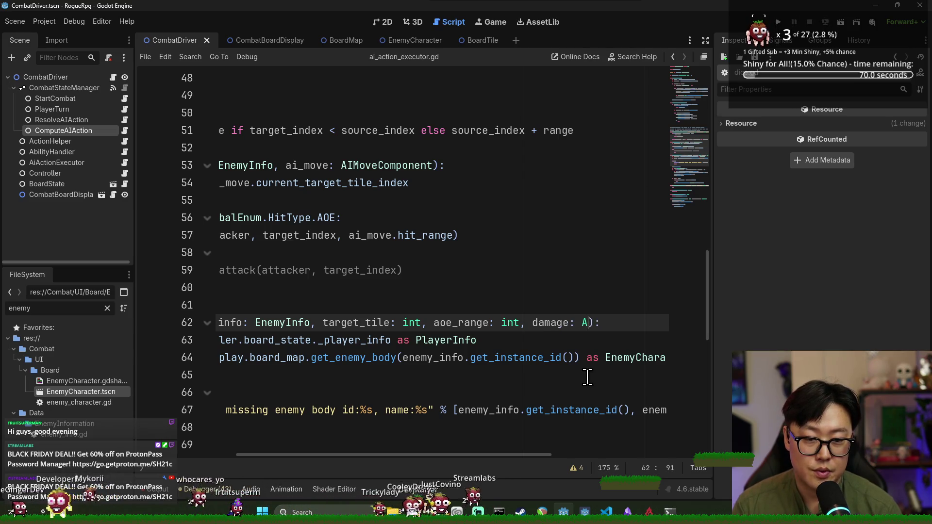
text([Dice)
click(548, 322)
scroll(548, 322, down, 6)
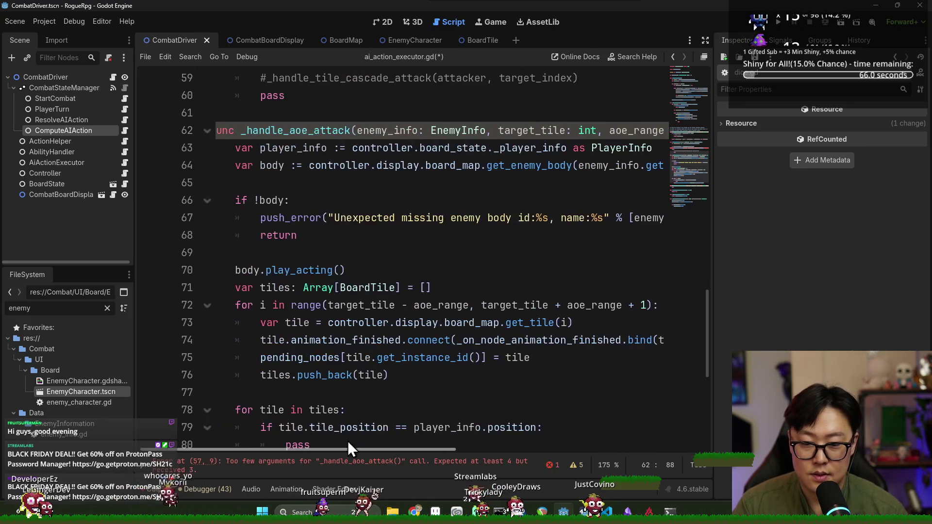
- Replace pass with var damage_value := controller.roll_dice(damage)
double_click(301, 340)
text(con)
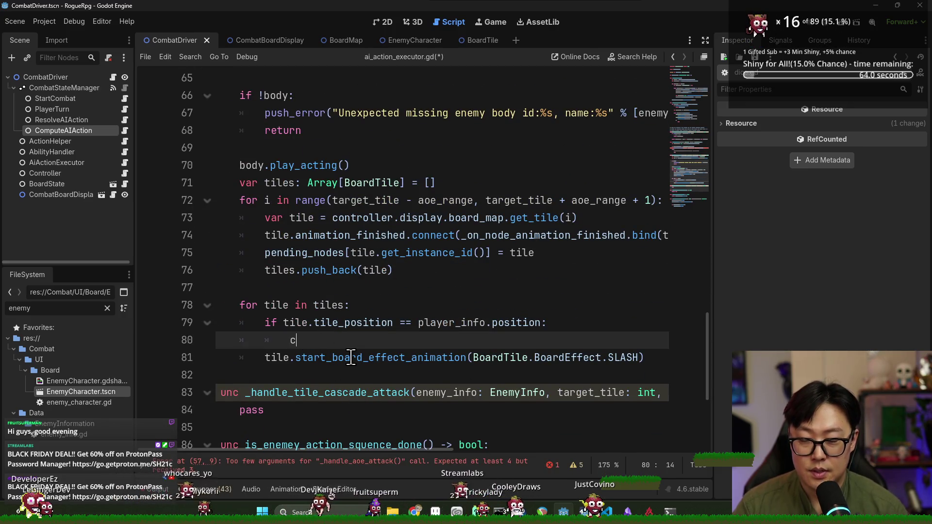
key(Return)
text(.)
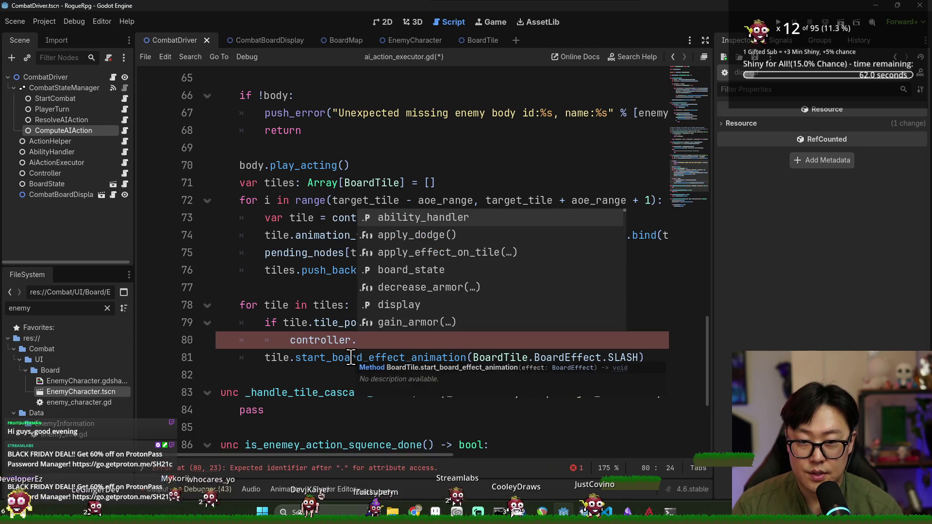
text(ro)
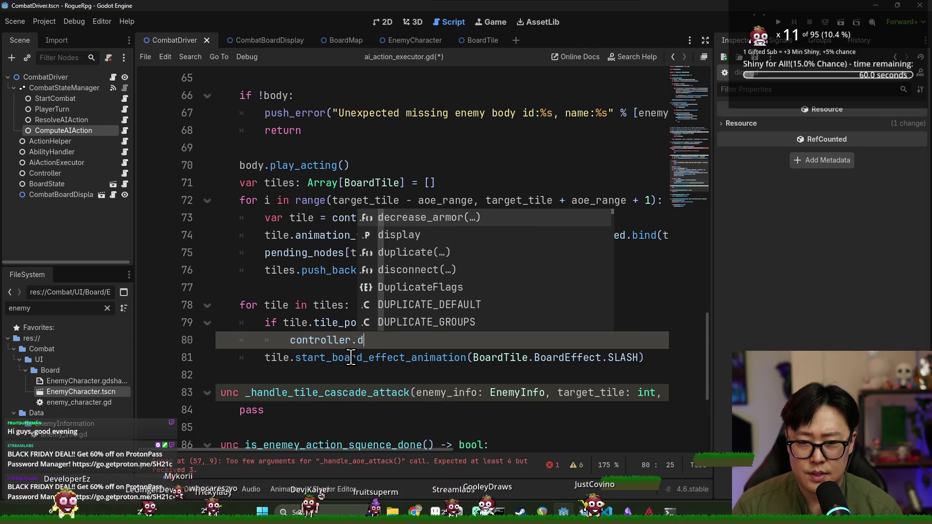
key(Return)
text(damage)
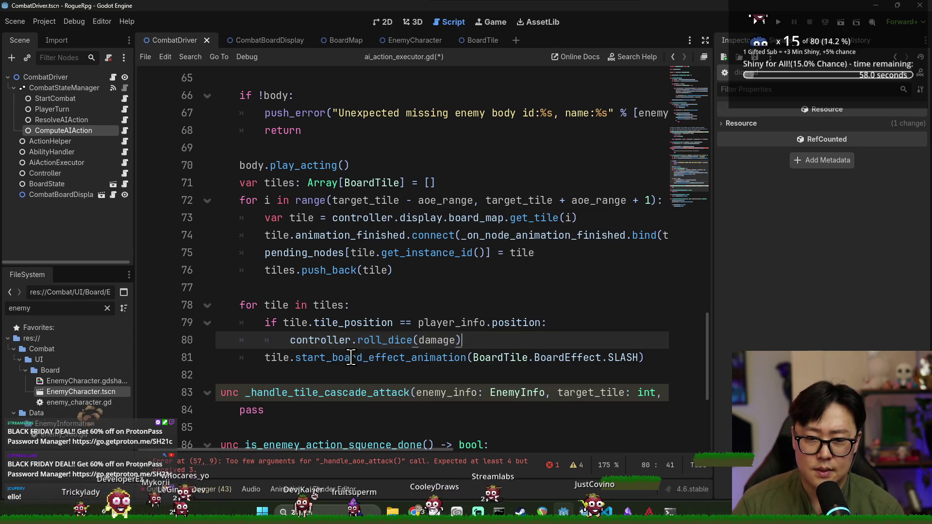
double_click(303, 340)
key(Left)
text(var da)
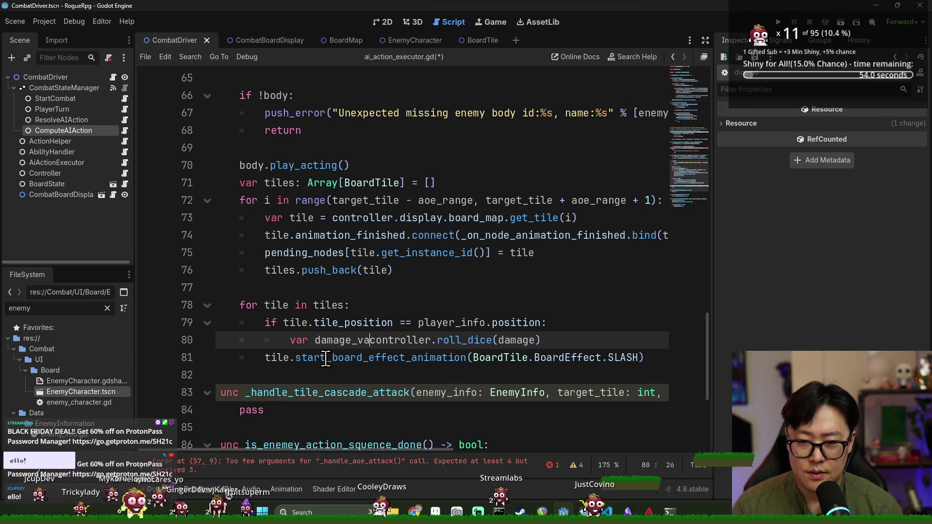
click(599, 343)
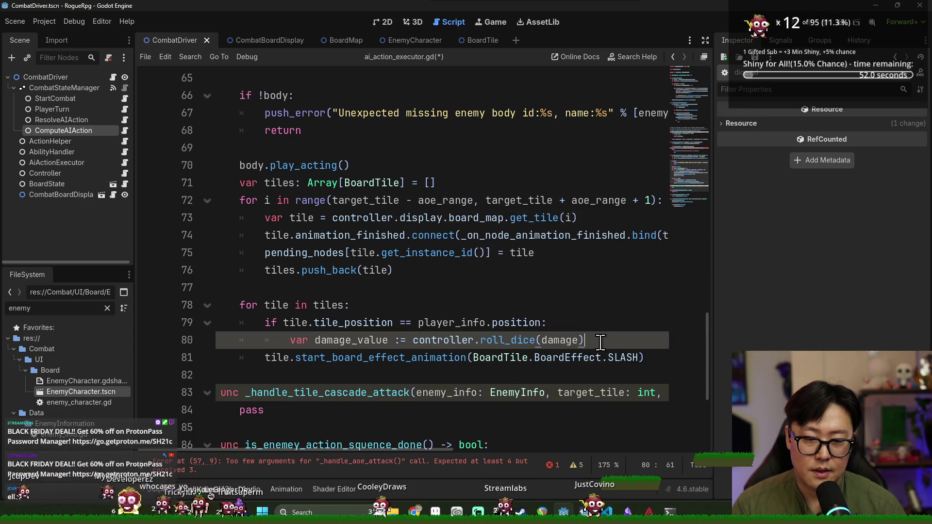
key(Return)
- Begin a controller. call on the line below the damage roll
text(player_in)
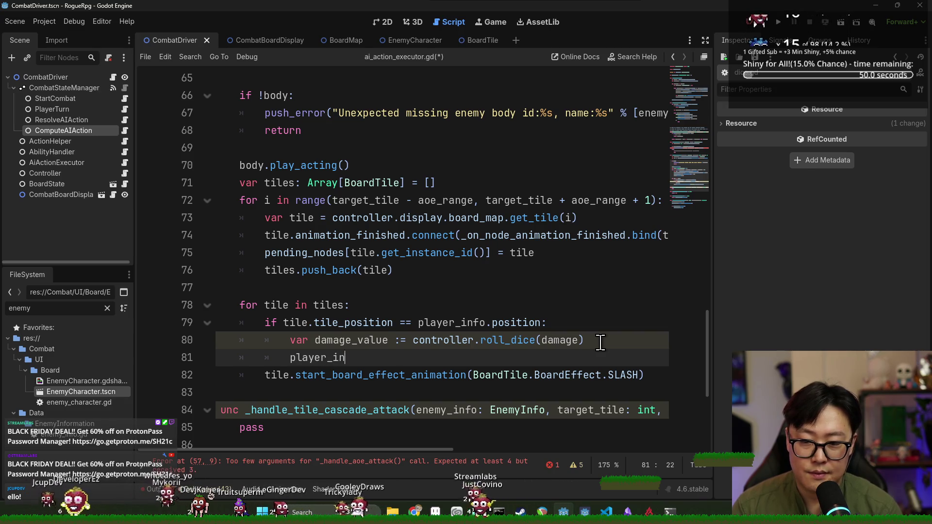
text(fo.)
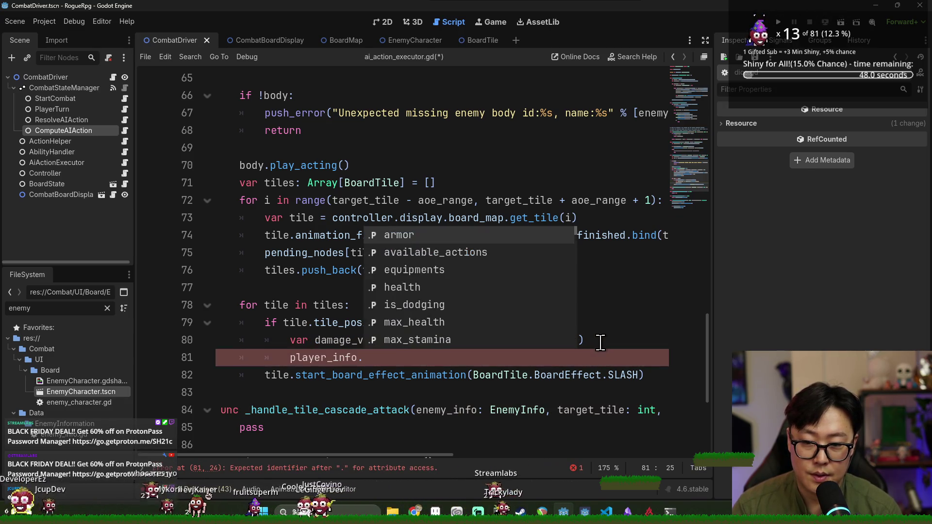
text(du)
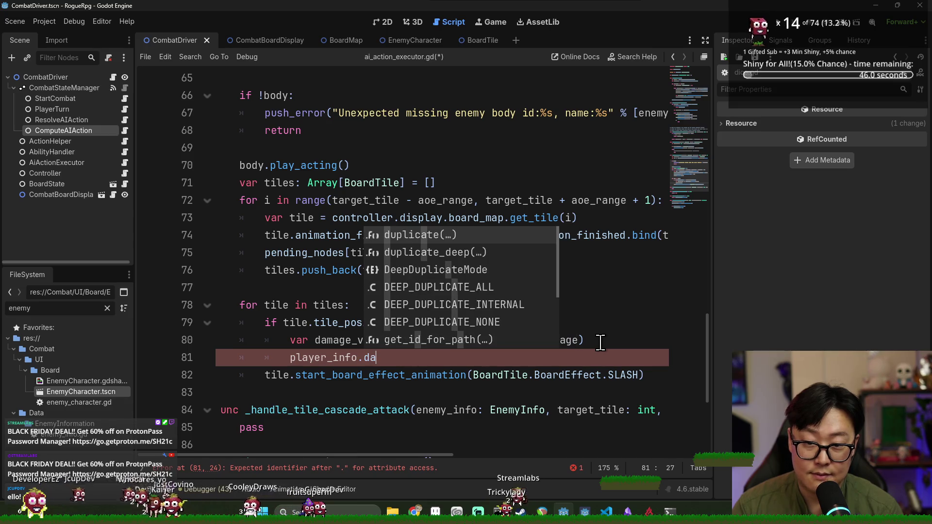
key(BackSpace)
key(BackSpace)
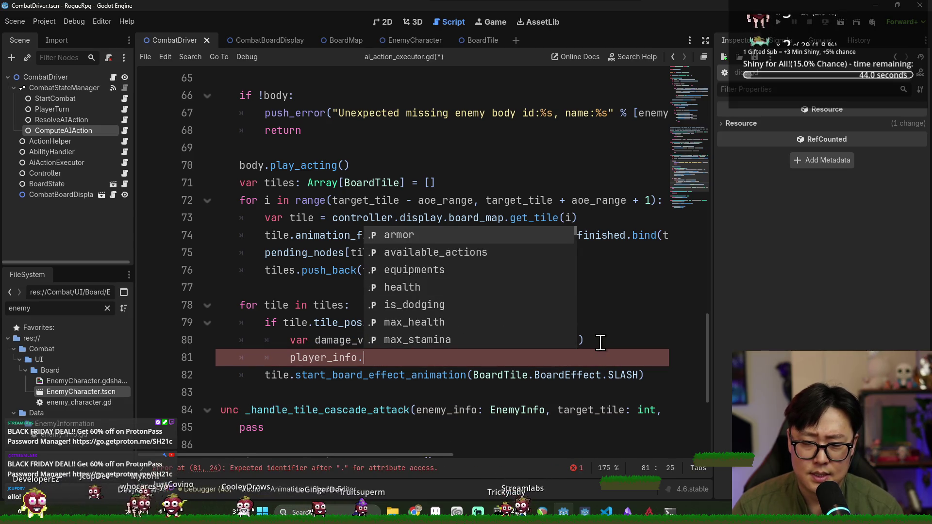
text(heal)
key(Return)
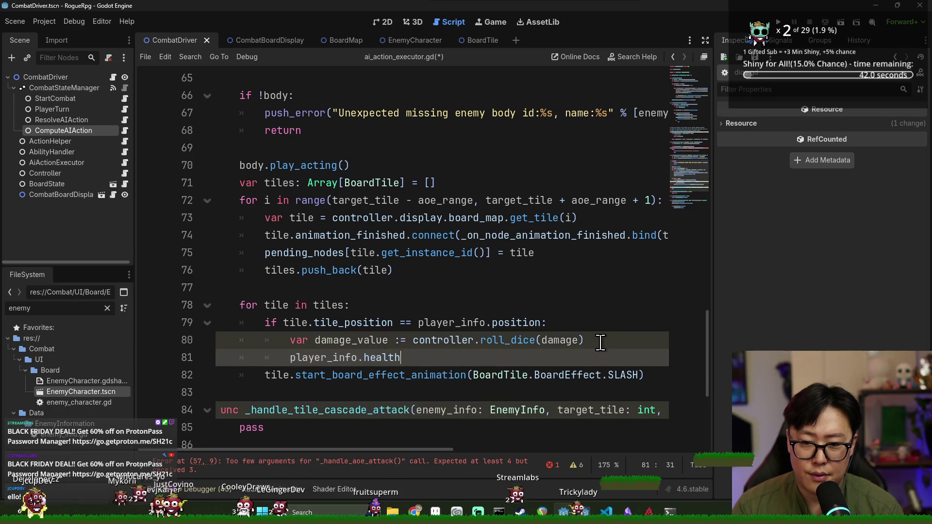
shift+click(293, 358)
text(control)
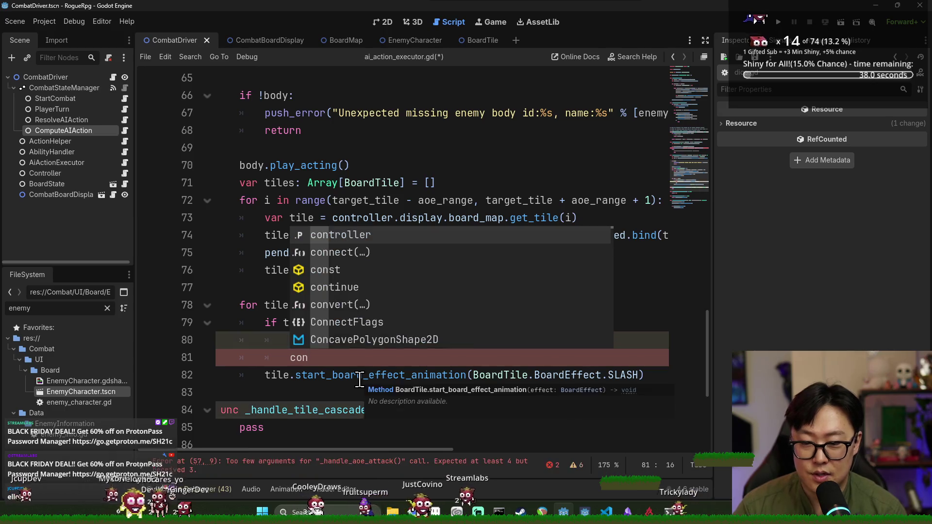
key(Return)
text(.)
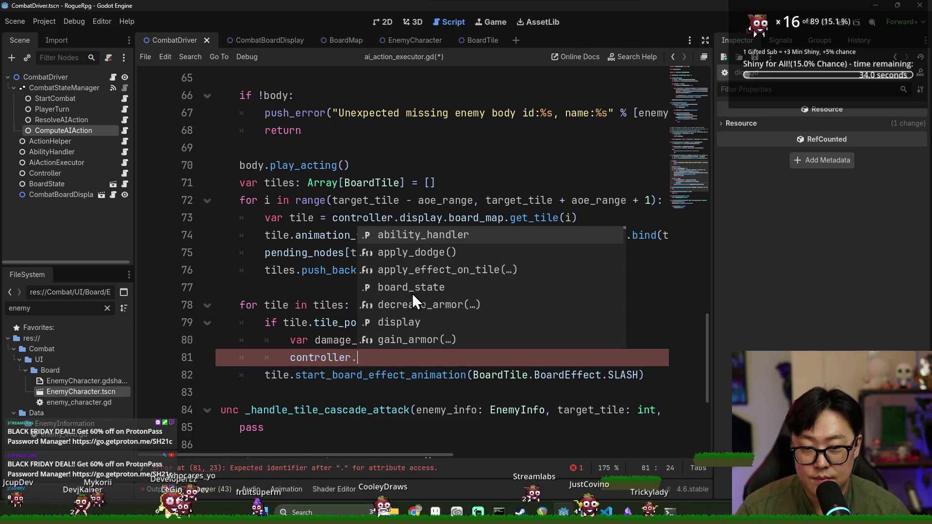
click(327, 340)
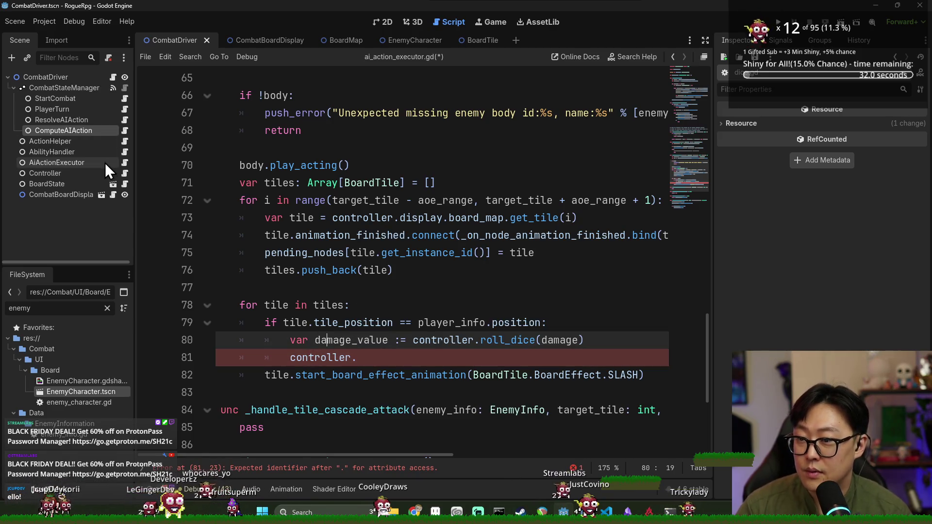
- Scroll combat_controller.gd to inflict_damage and place the caret below that function
click(125, 173)
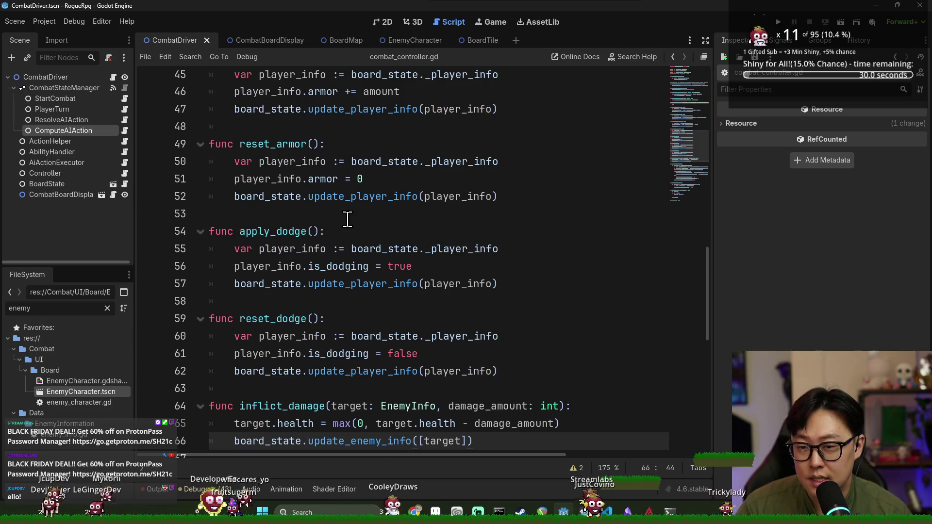
scroll(259, 237, up, 12)
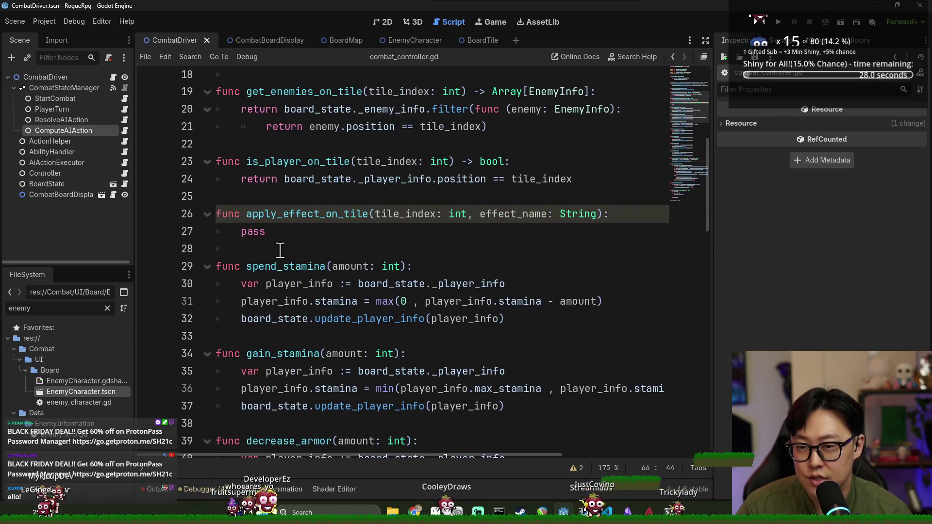
scroll(294, 252, up, 3)
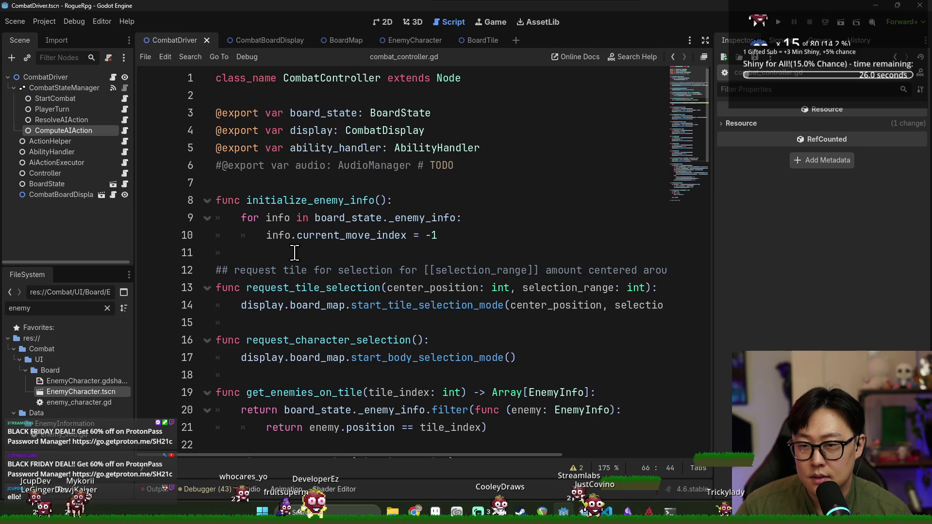
scroll(355, 295, down, 4)
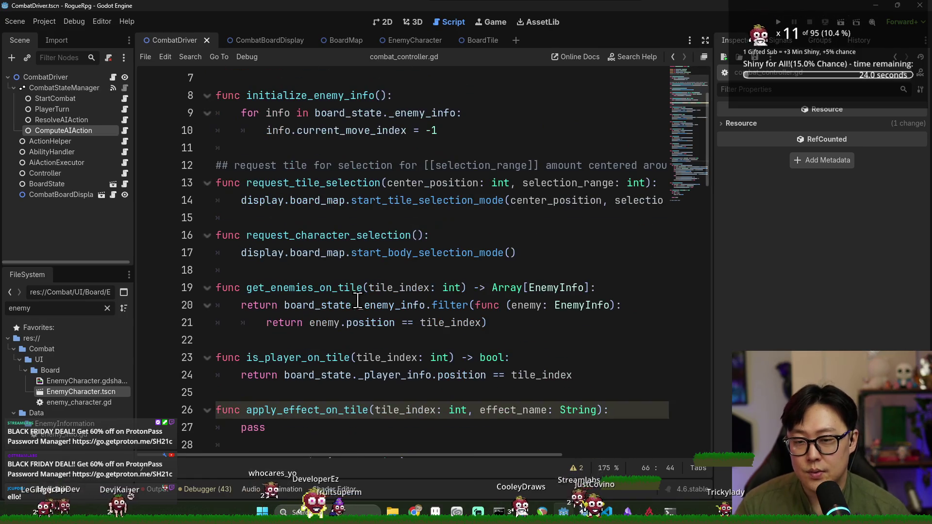
scroll(325, 225, down, 2)
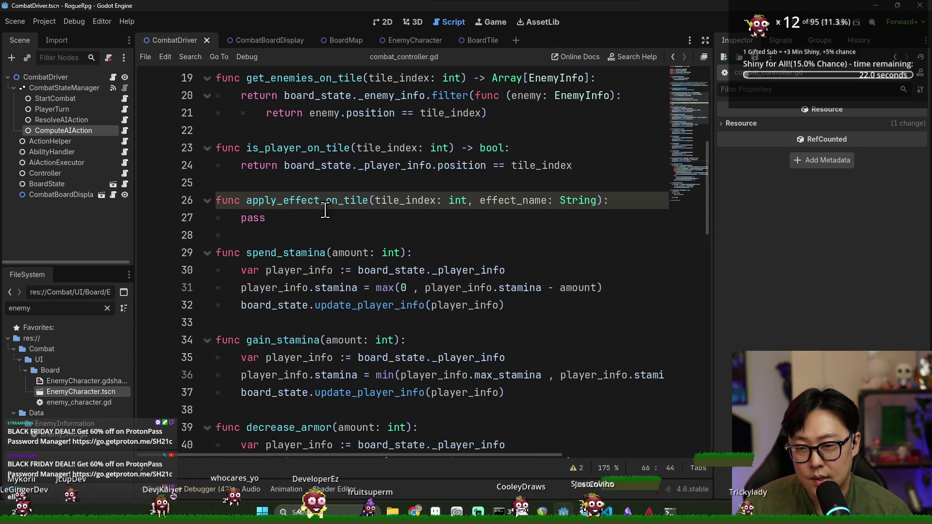
scroll(318, 191, down, 6)
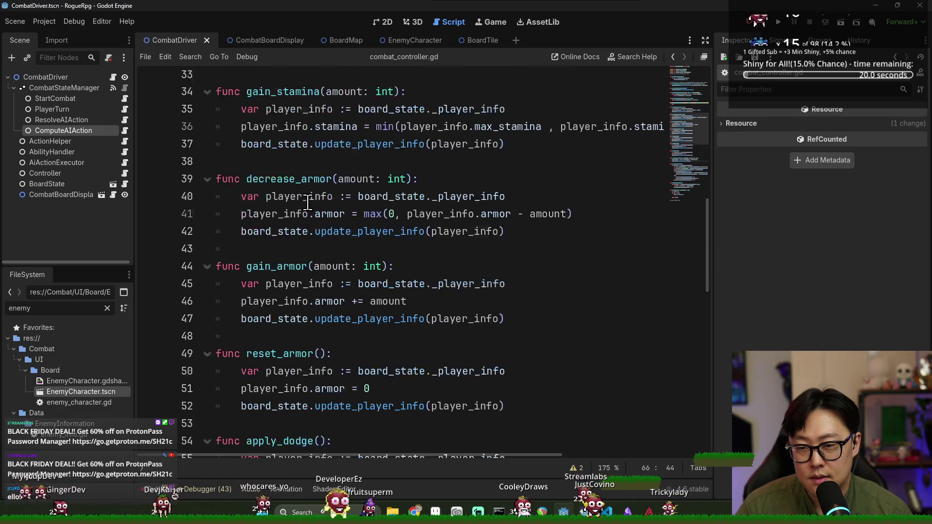
scroll(310, 195, down, 5)
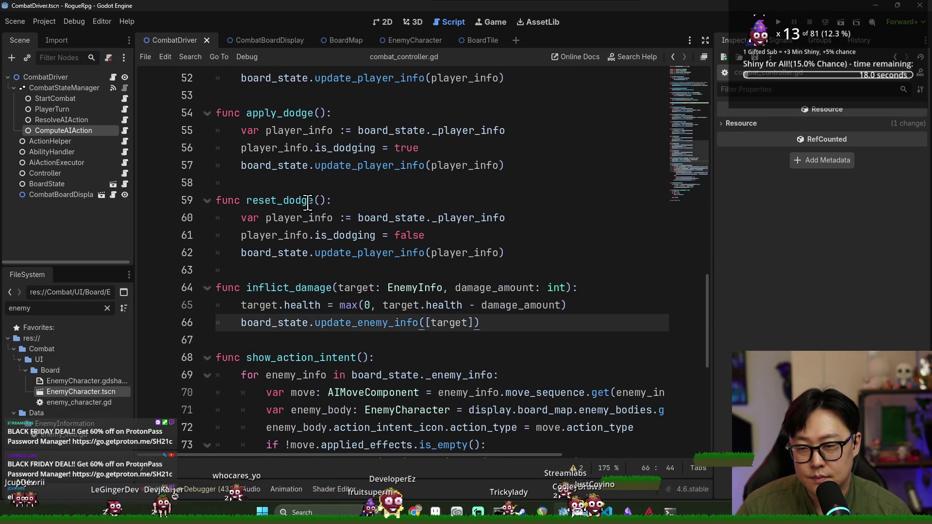
scroll(288, 184, down, 2)
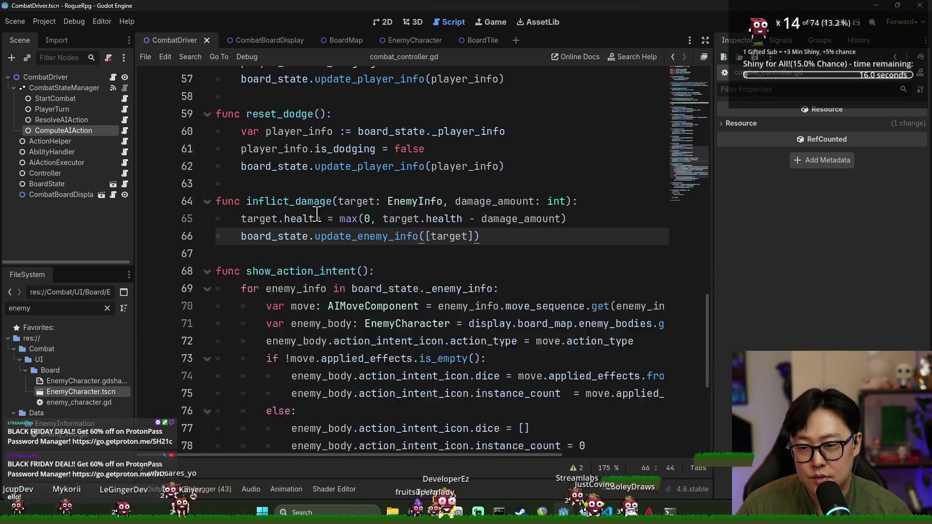
double_click(289, 183)
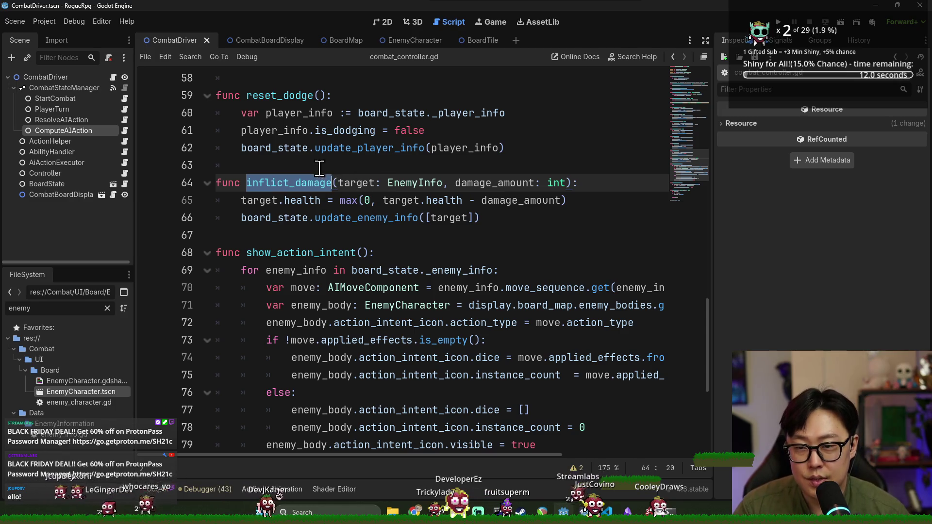
click(479, 219)
- Add a new function stub with a pass body below inflict_damage and save
key(Return)
key(Return)
text(fu)
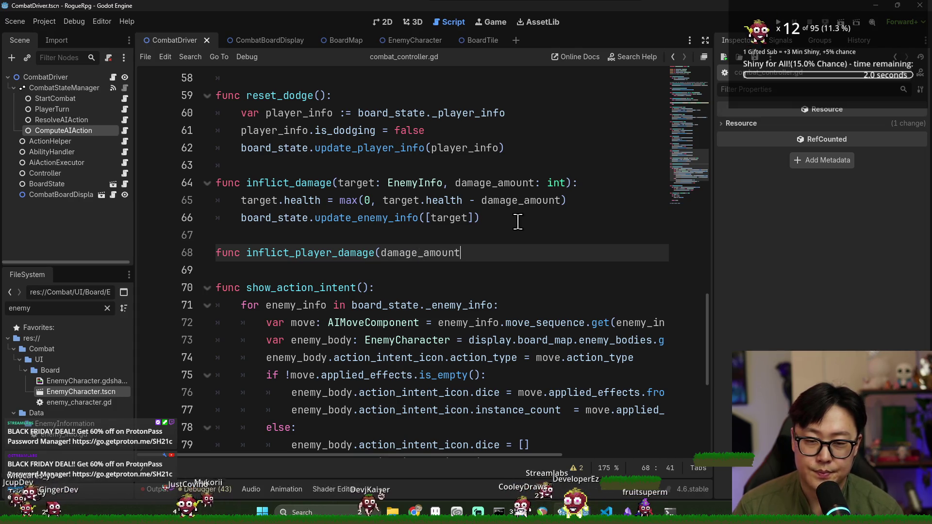
key(Return)
text(pass)
key(ctrl+s)
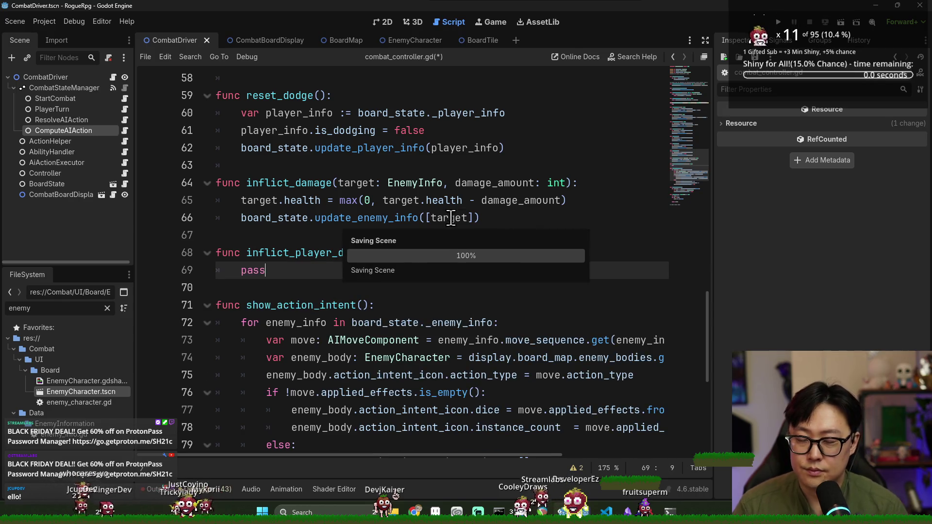
- Rename the function's damage_amount parameter to dice, typed as Array[Dice]
double_click(367, 256)
double_click(420, 252)
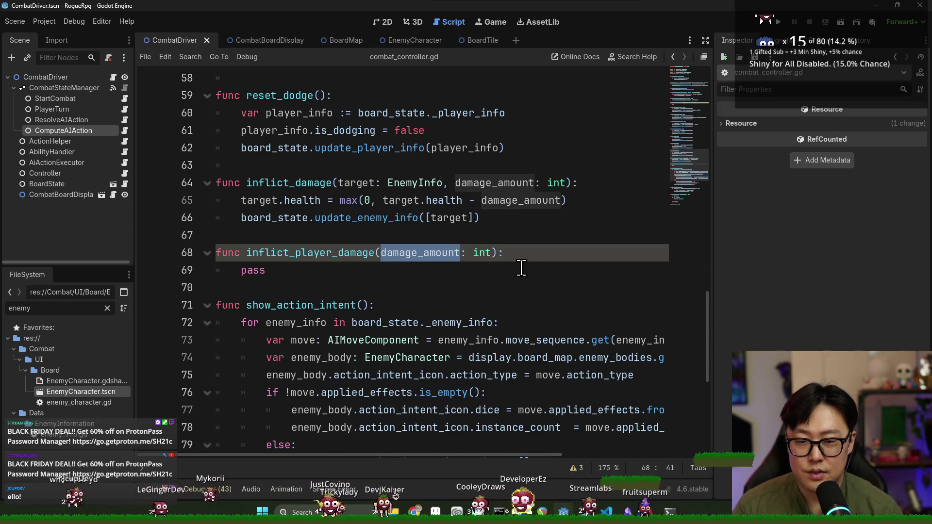
text(dice)
double_click(431, 254)
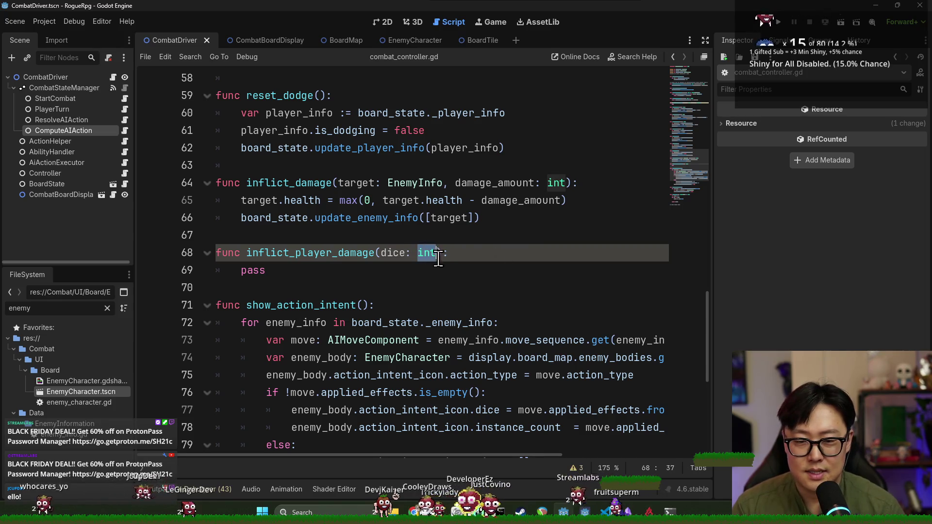
key(BackSpace)
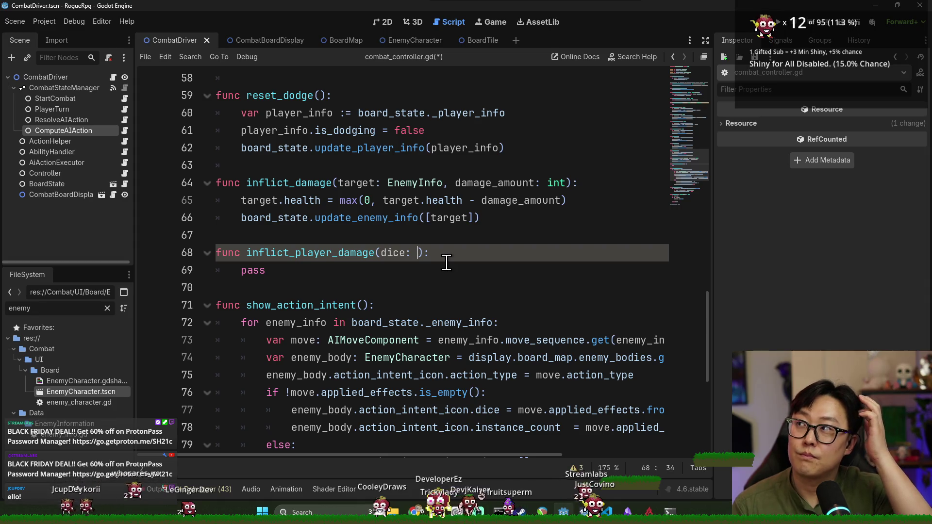
text([)
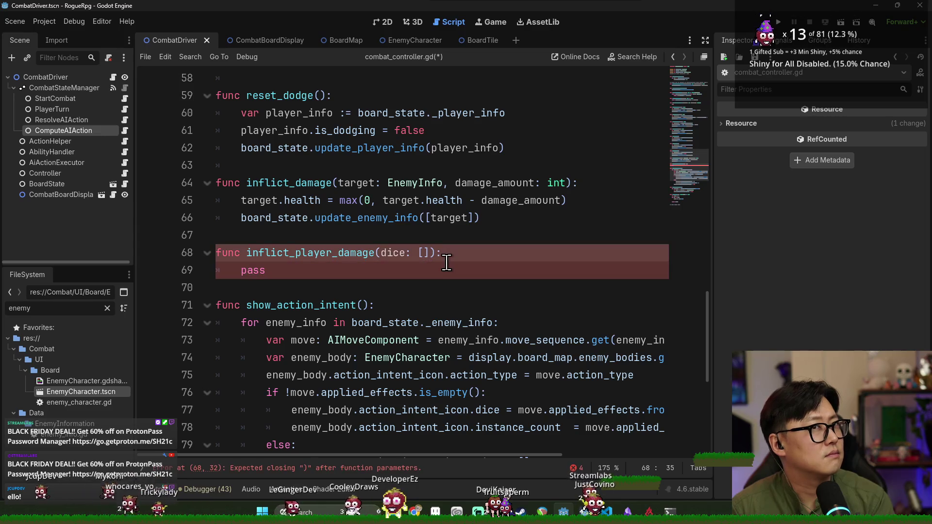
text(Dic)
key(BackSpace)
key(BackSpace)
key(BackSpace)
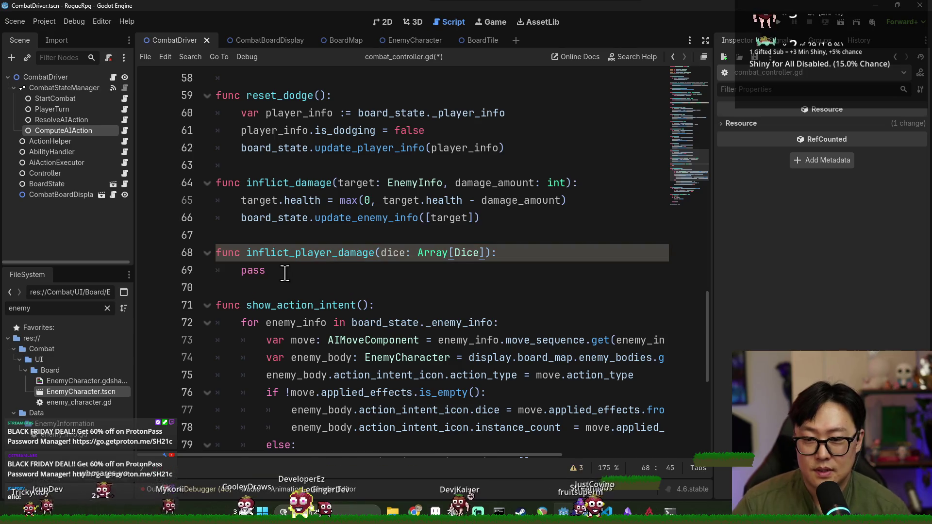
text(:)
- Call roll_dice(dice) inside inflict_player_damage and save combat_controller.gd
key(Return)
text(l)
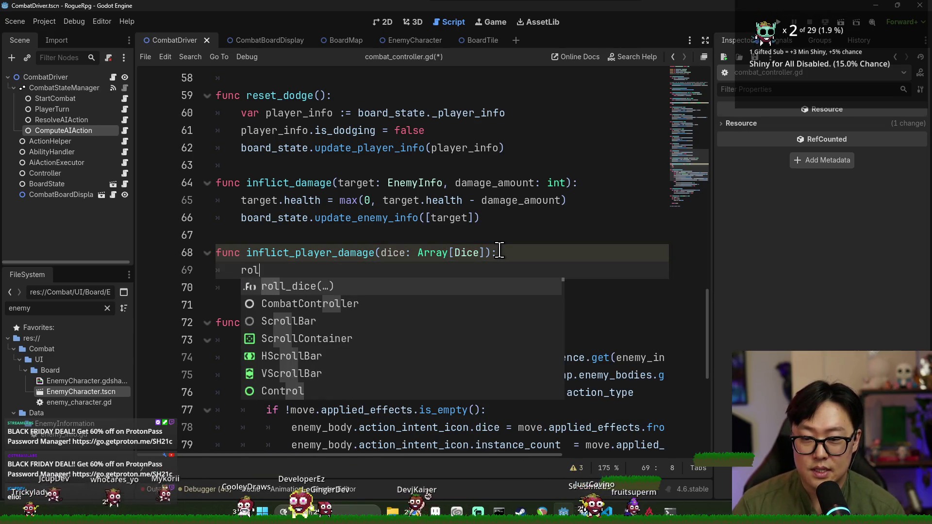
key(Return)
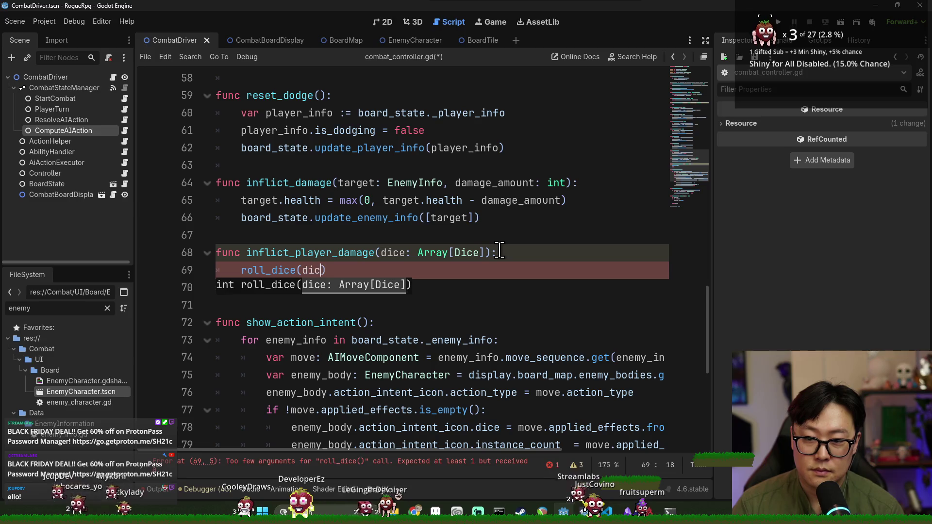
text(dicE)
key(BackSpace)
key(Return)
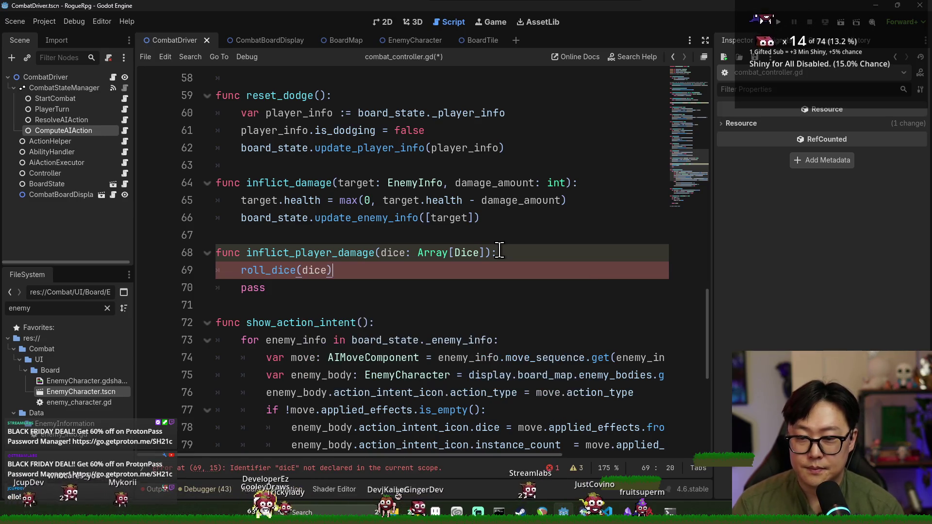
click(323, 286)
key(ctrl+s)
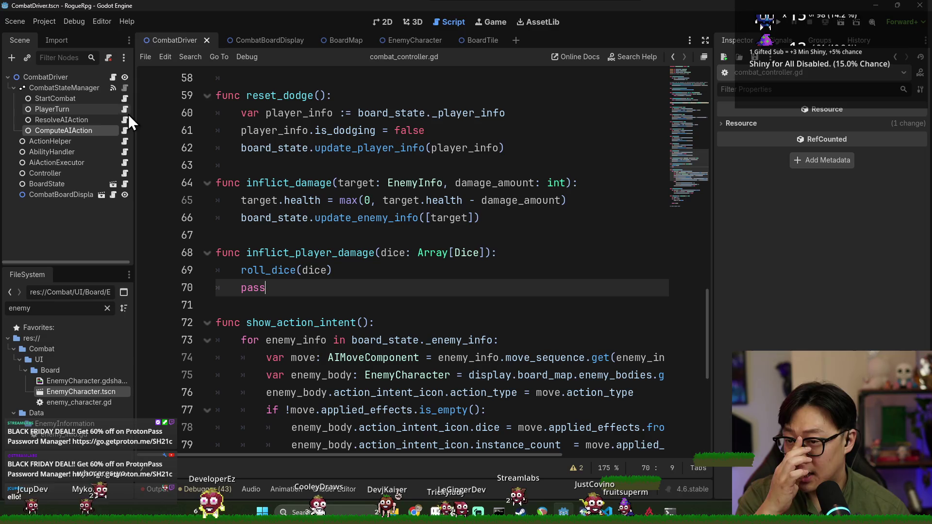
click(123, 163)
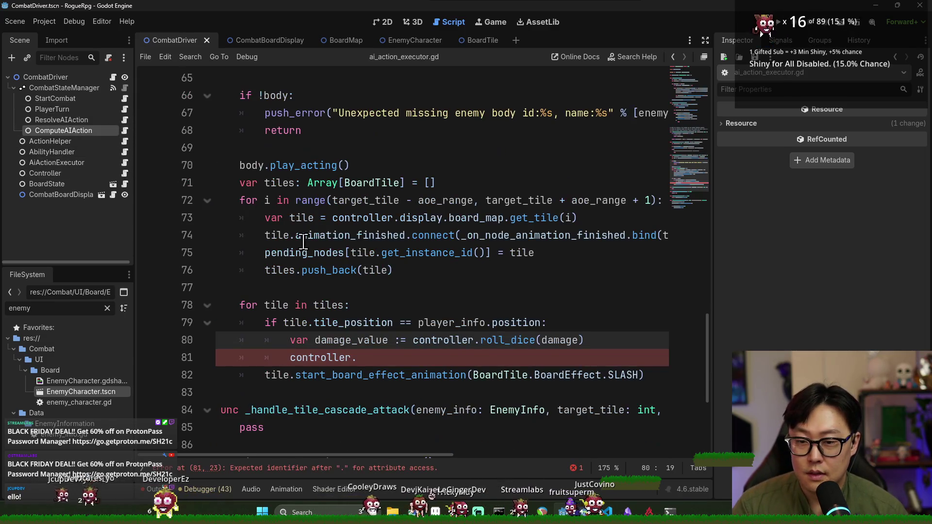
- Insert controller.inflict_player_damage(damage) on line 81 of the enemy attack branch
click(383, 357)
key(ctrl+space)
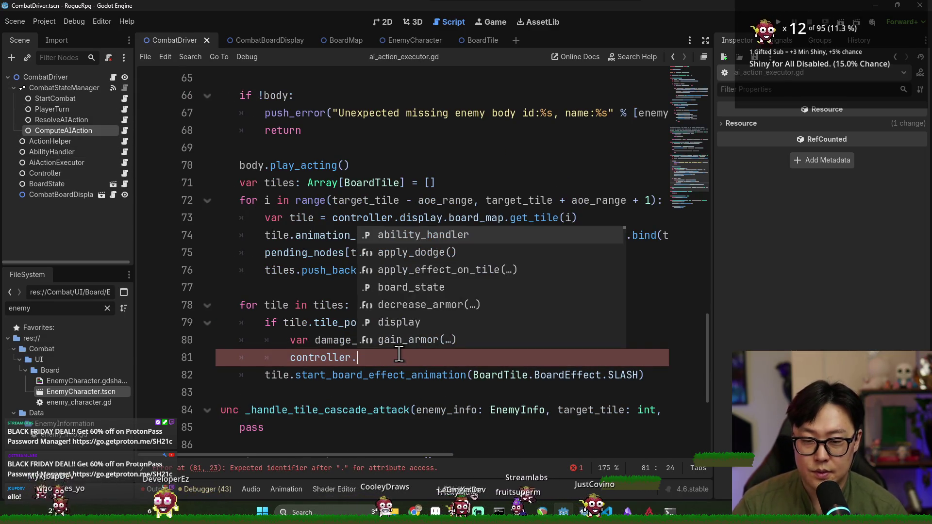
text(inflic)
key(Down)
key(Return)
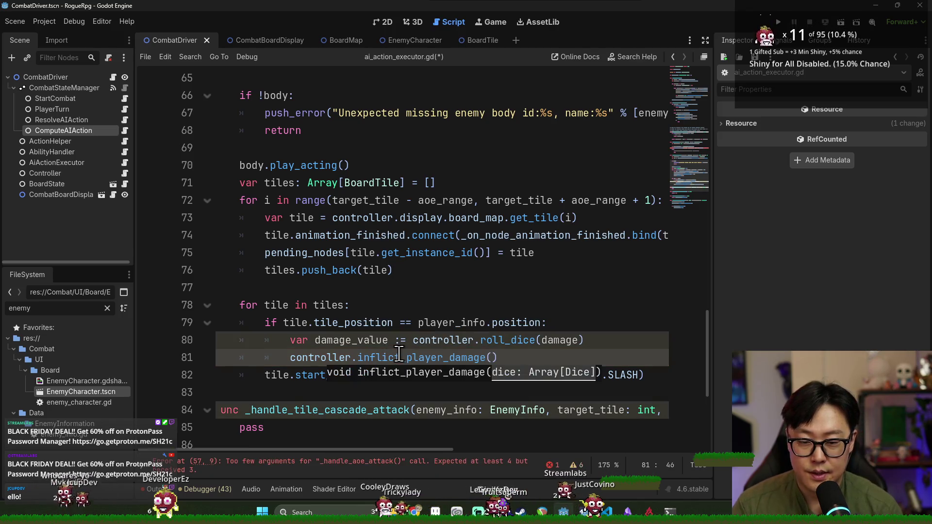
double_click(550, 340)
key(ctrl+c)
click(494, 357)
key(ctrl+v)
- Delete the old damage_value roll line and save ai_action_executor.gd
triple_click(495, 339)
key(BackSpace)
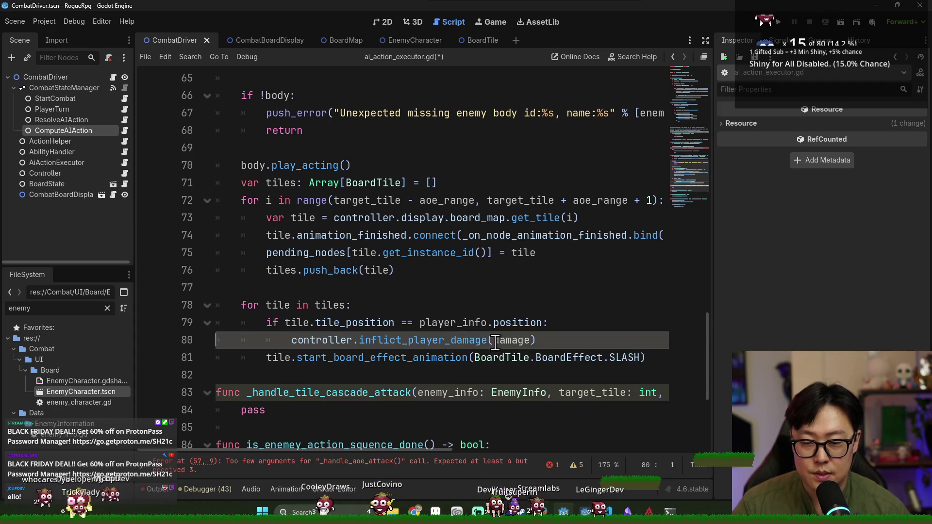
key(ctrl+s)
ctrl+click(485, 339)
double_click(283, 270)
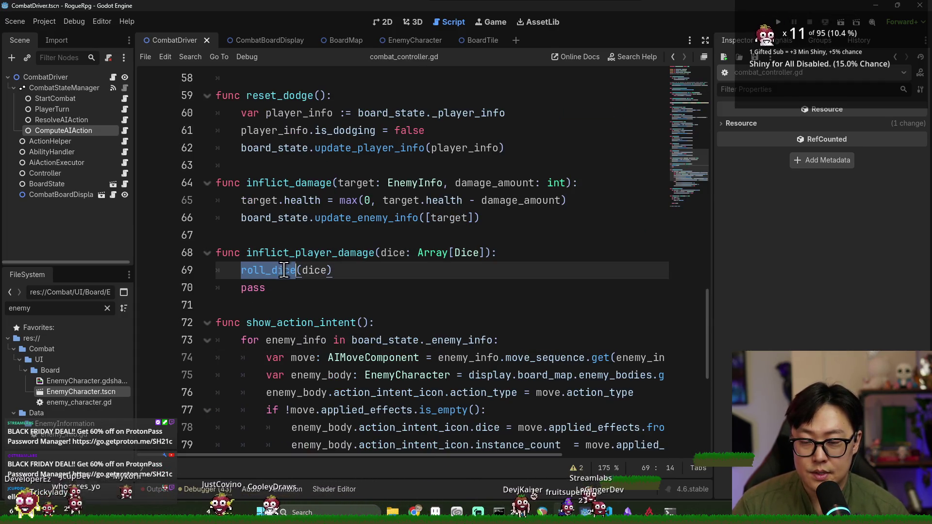
- Turn line 69 into a var amount declaration assigned from roll_dice(dice)
click(242, 271)
text(var amou)
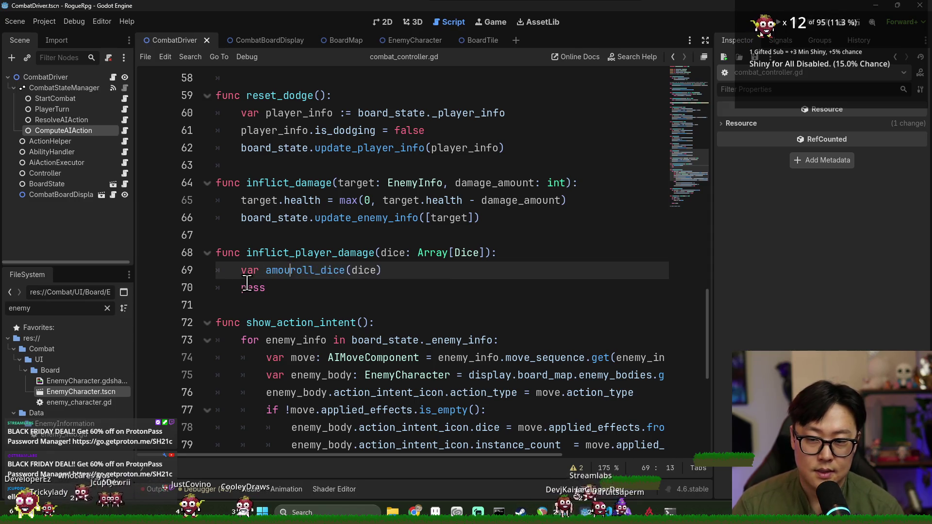
key(BackSpace)
key(BackSpace)
text(:)
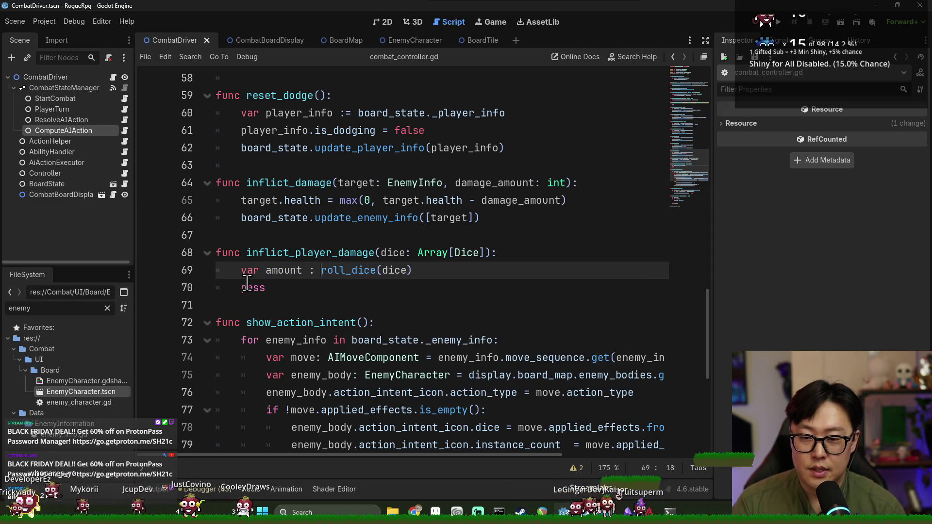
key(Escape)
key(Up)
key(Up)
key(Up)
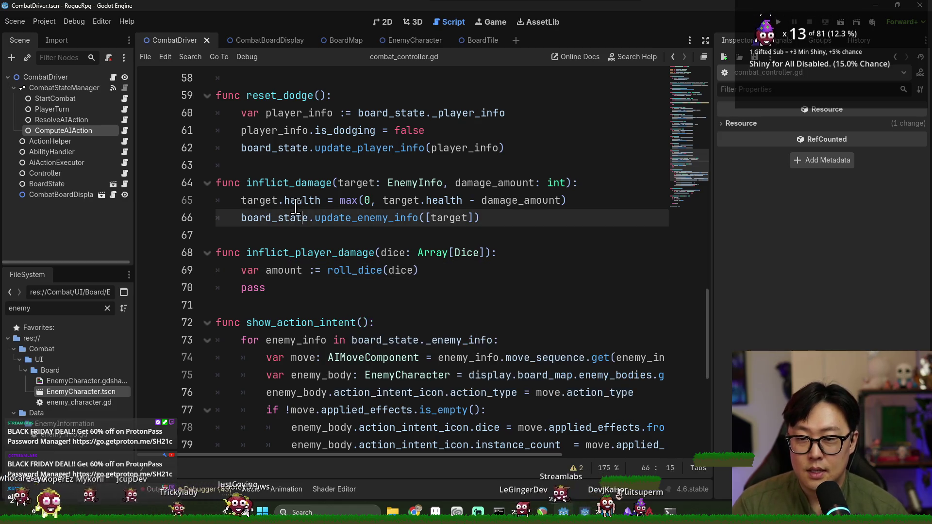
click(455, 270)
- Add a current_player_health line reading board_state._player_info.health
key(Return)
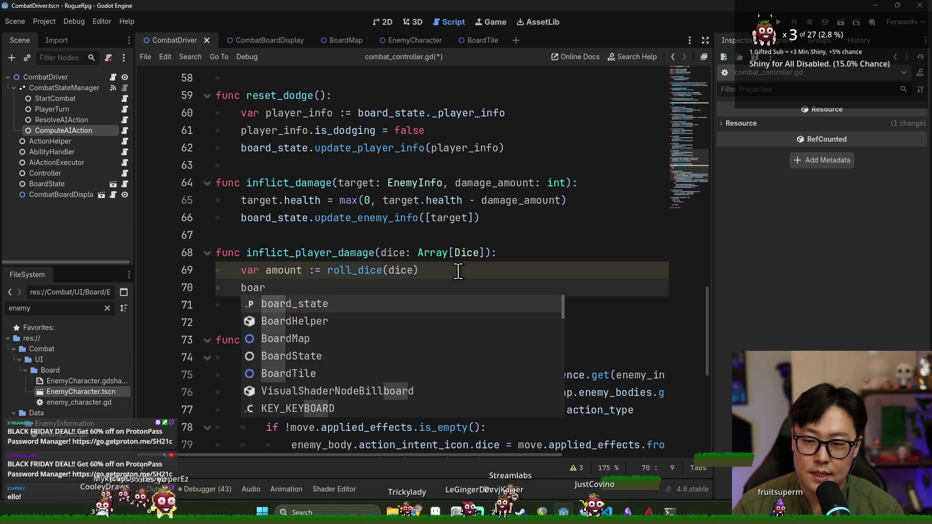
key(Return)
text(.get_)
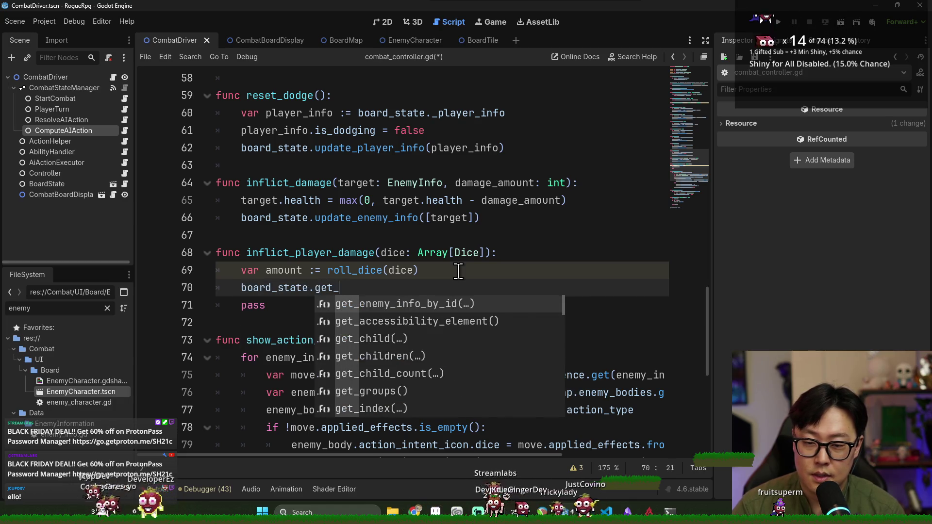
text(player)
key(BackSpace)
key(BackSpace)
key(BackSpace)
text(_play)
key(Return)
text(.h)
key(Return)
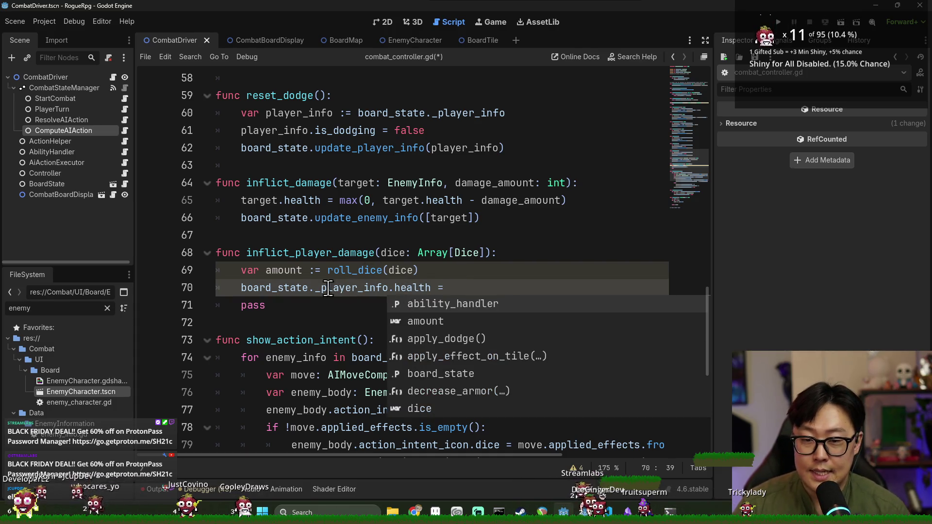
double_click(257, 288)
key(Return)
key(Up)
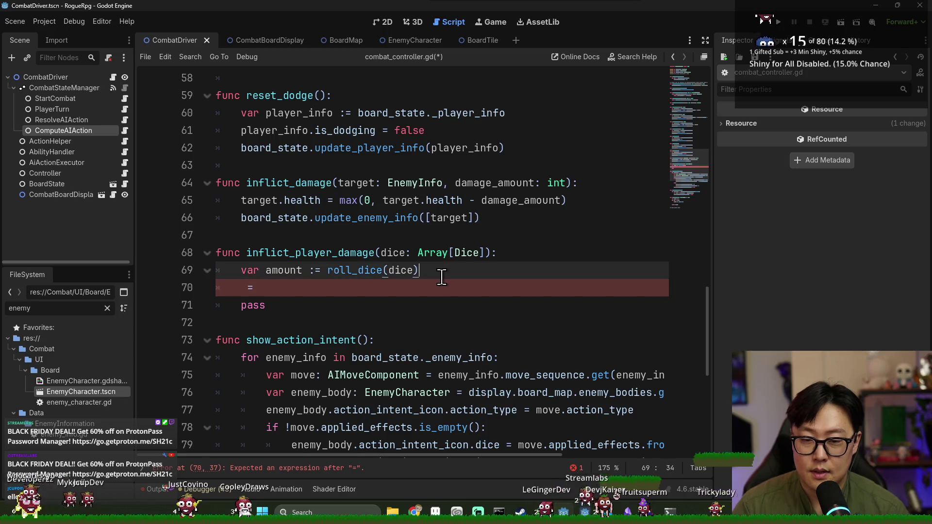
text(var current_p)
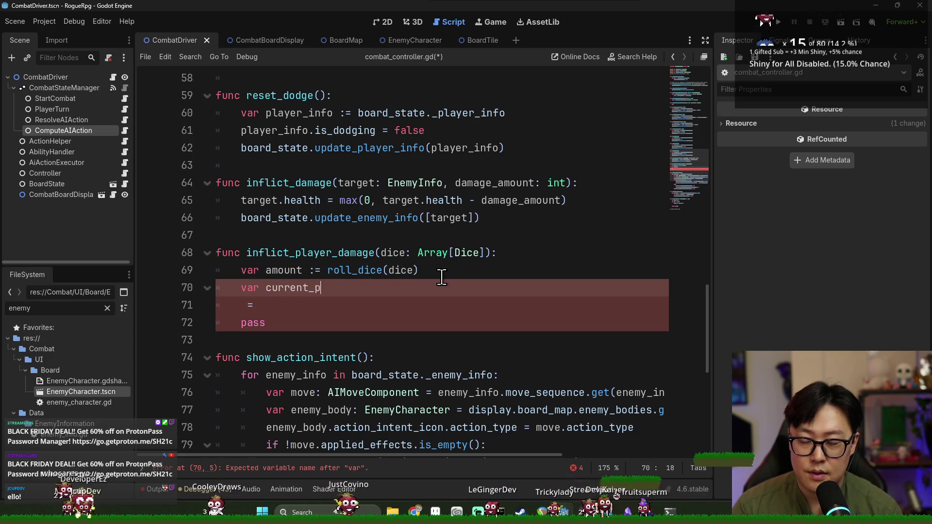
text(layer_health =)
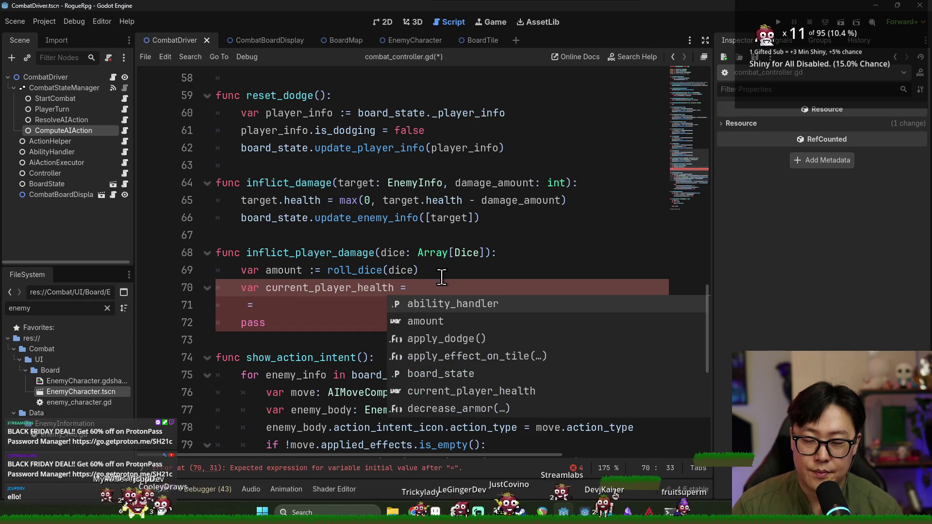
key(Escape)
click(283, 303)
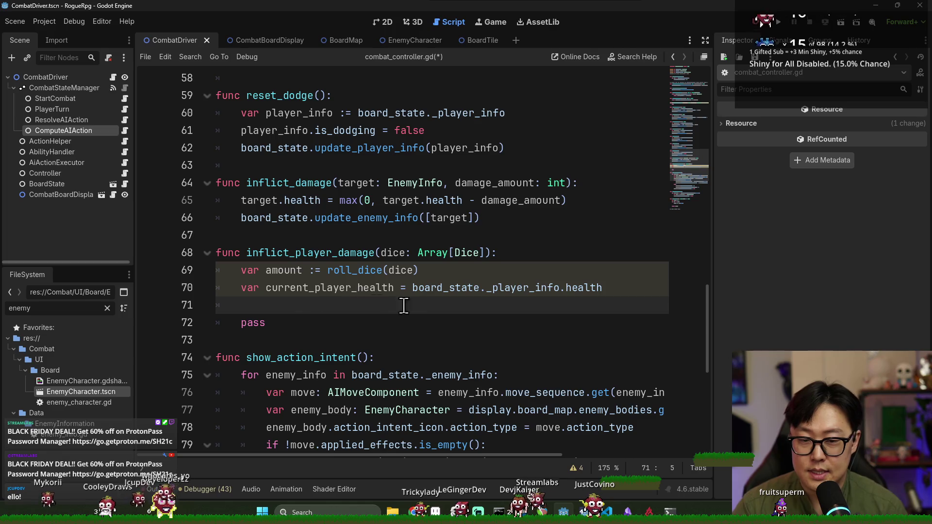
- Add var player_info := board_state._player_info and use player_info in the health line
double_click(444, 288)
click(520, 270)
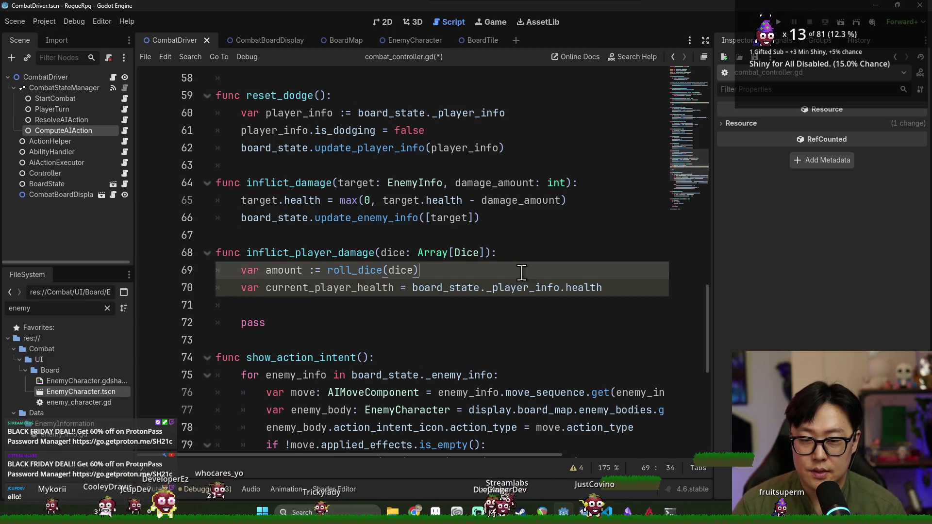
key(Return)
text(var player_info := )
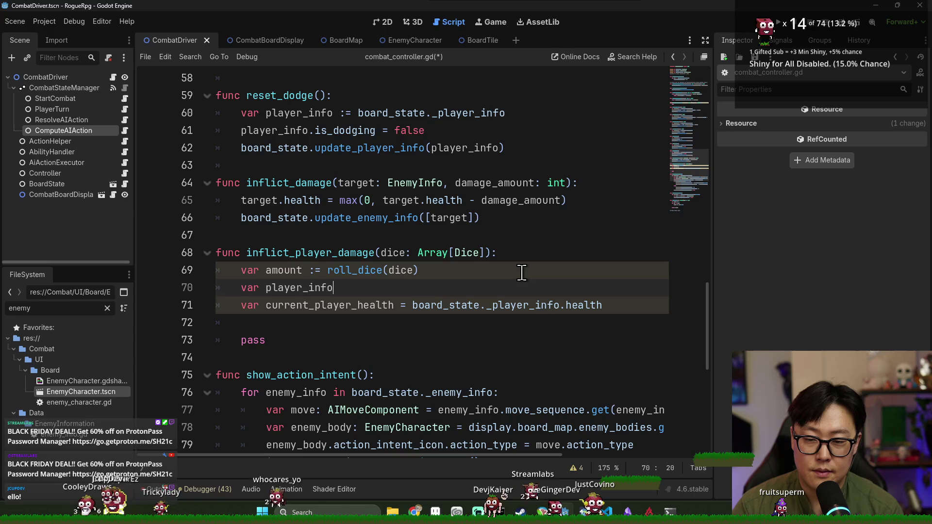
text(board_state._player_info)
double_click(315, 289)
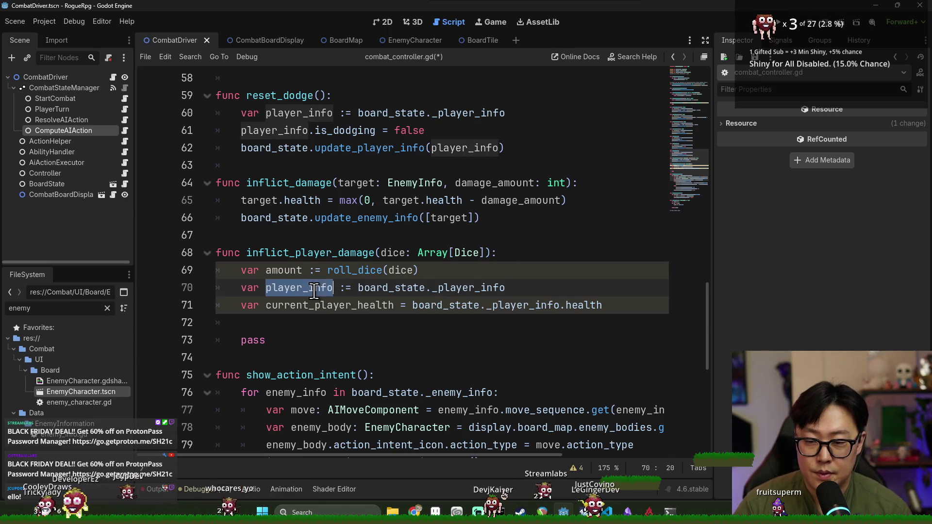
double_click(444, 302)
shift+click(566, 306)
key(ctrl+v)
- Set player_info.health = max(0, player_info.health - amount)
drag(570, 305, 241, 305)
key(ctrl+x)
key(ctrl+v)
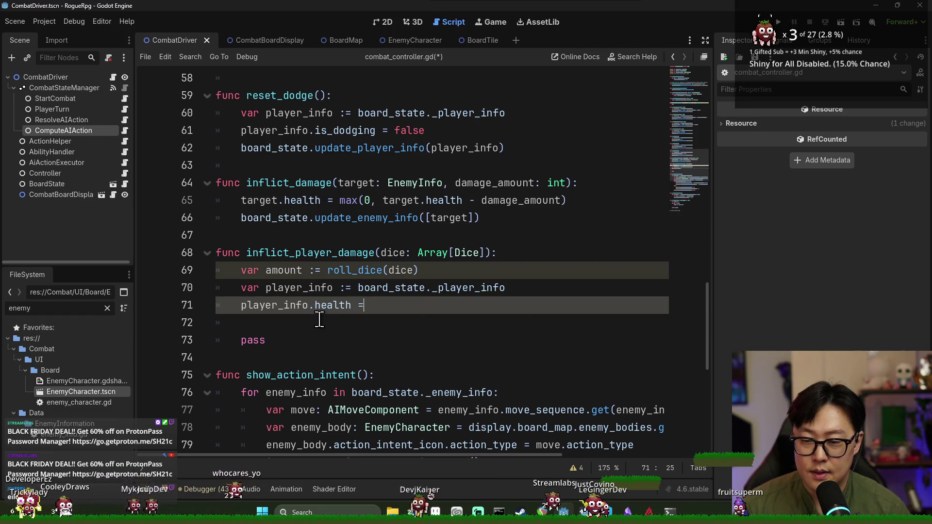
text(max(0, player_info.health )
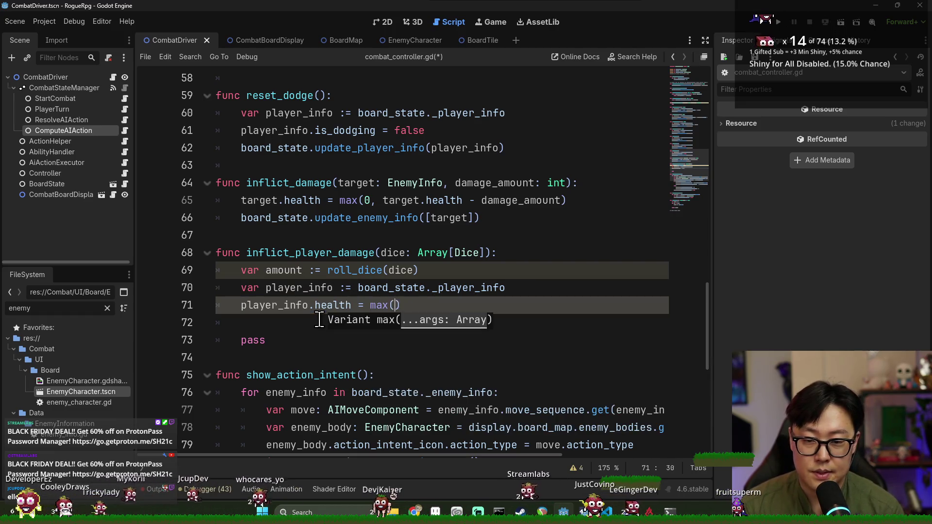
text(- amount)
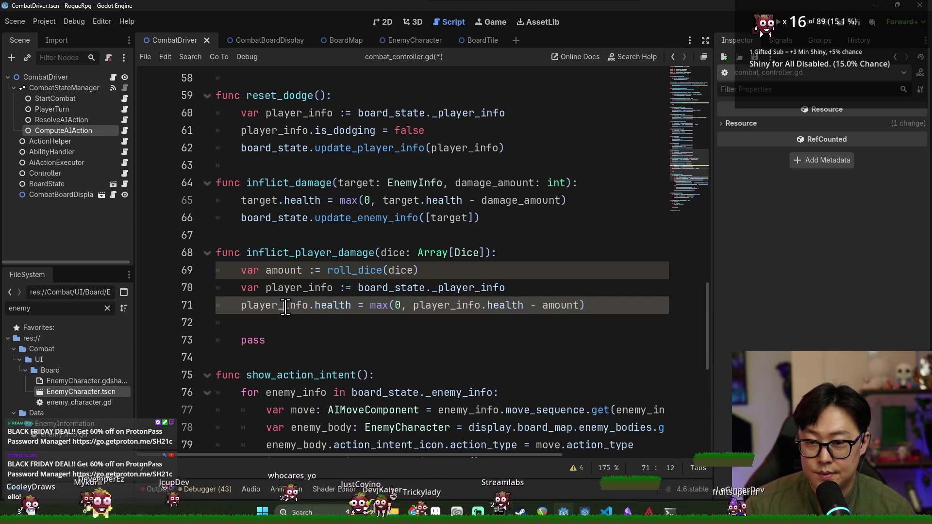
click(602, 307)
- Add board_state.update_player_info(player_info) below the health update and save
key(Return)
text(pla)
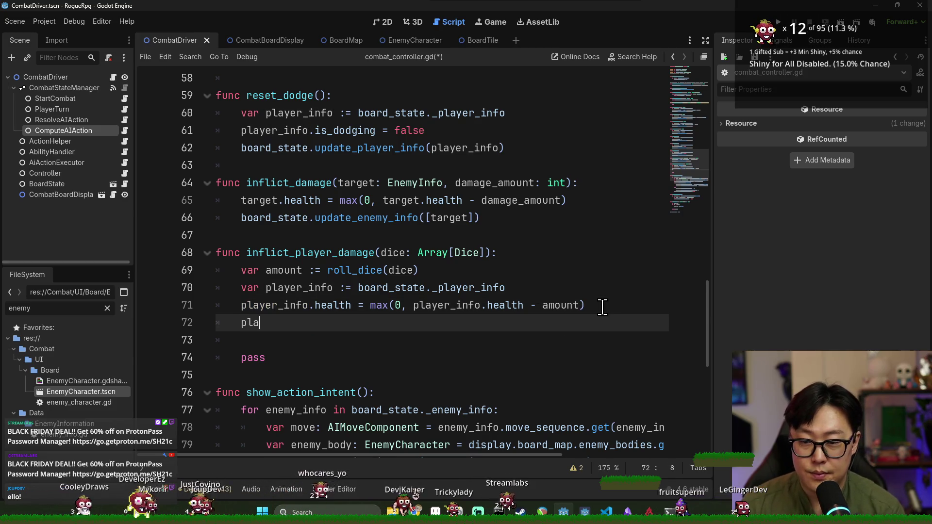
key(BackSpace)
key(BackSpace)
key(BackSpace)
text(boar)
key(Return)
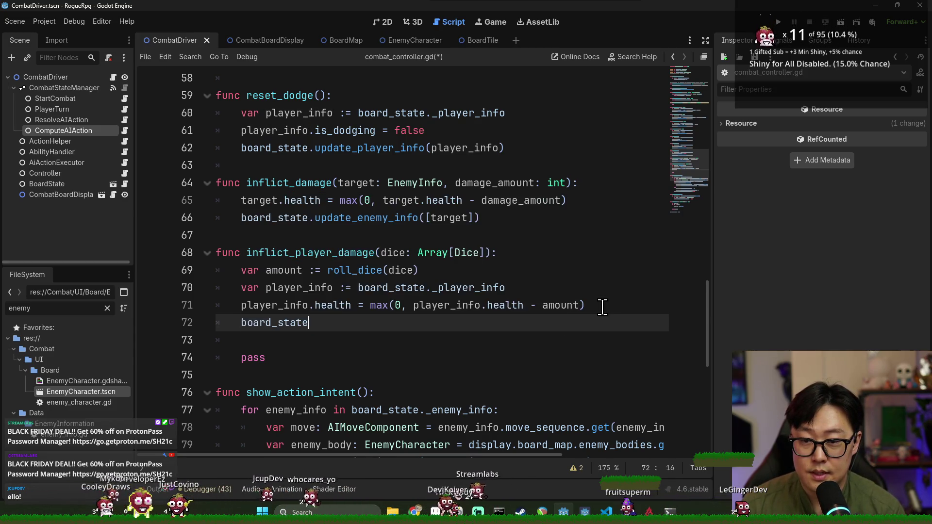
text(_pla)
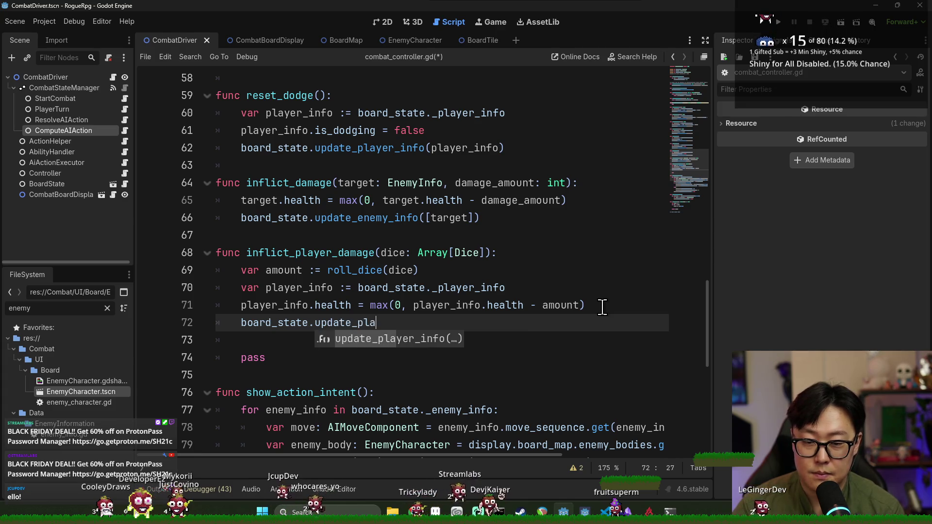
key(Return)
text(player_info))
key(ctrl+s)
click(422, 287)
key(ctrl+s)
- Delete the leftover pass line and run the game to test the damage
click(323, 305)
click(379, 357)
key(BackSpace)
key(BackSpace)
key(BackSpace)
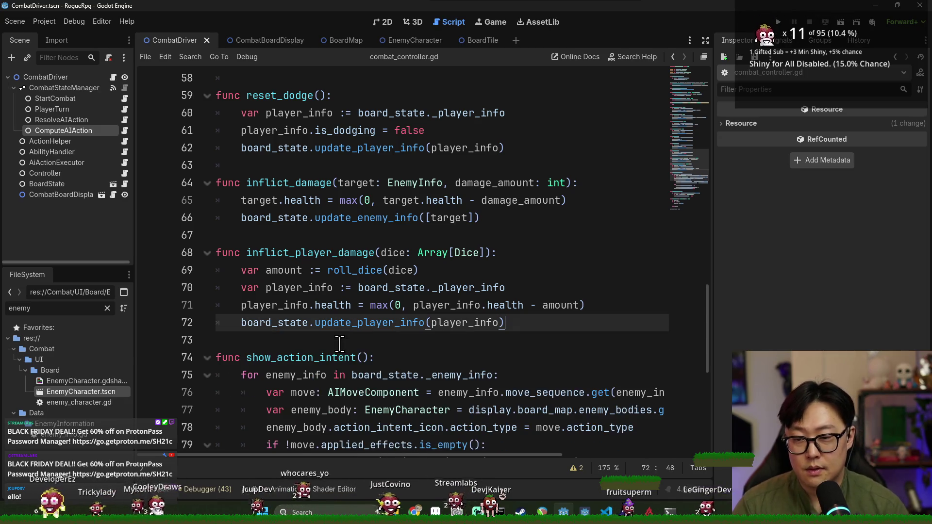
click(779, 24)
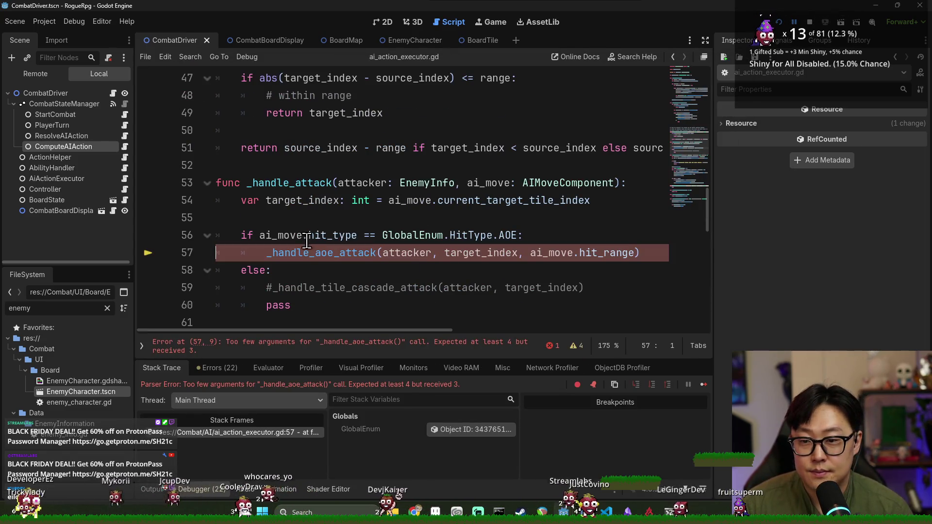
- Stop the test run on the _handle_aoe_attack argument-count error and save
double_click(335, 256)
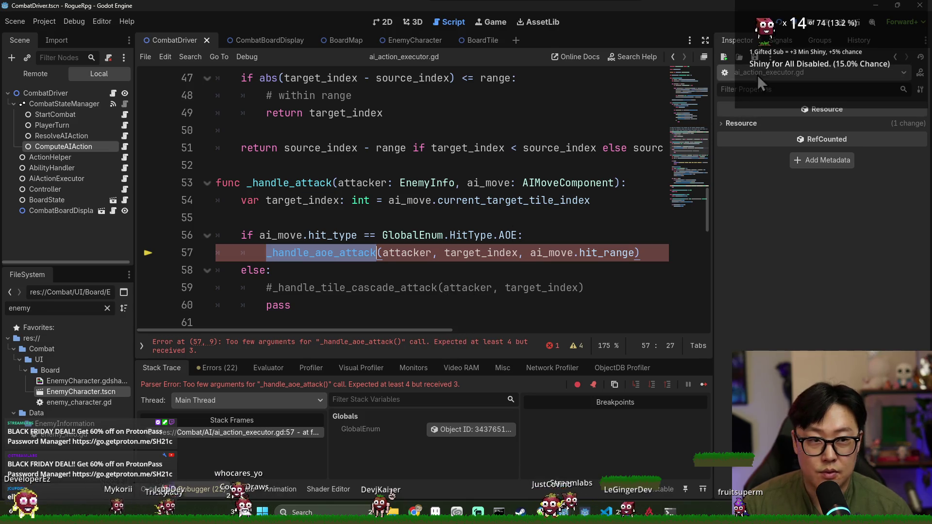
key(ctrl+s)
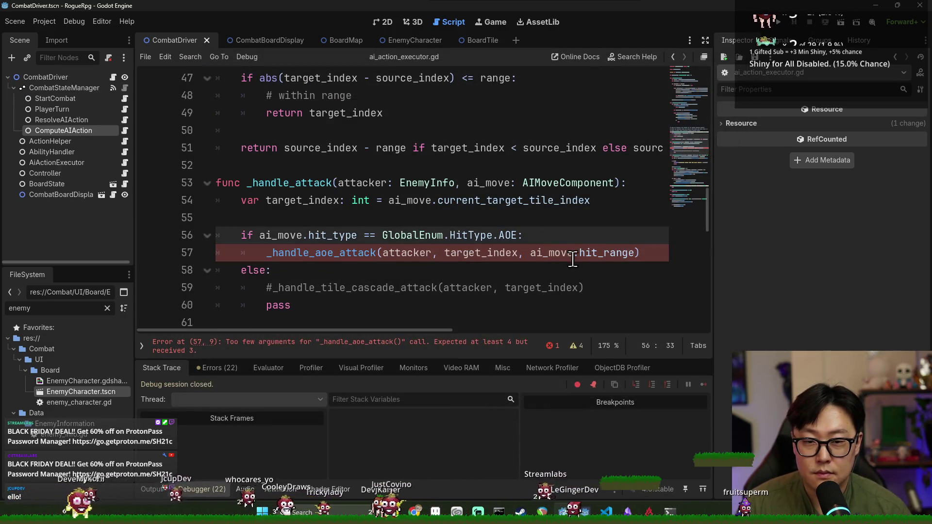
double_click(289, 183)
key(ctrl+s)
- Add an ai_move.applied_effects line below line 54 in _handle_attack
double_click(480, 183)
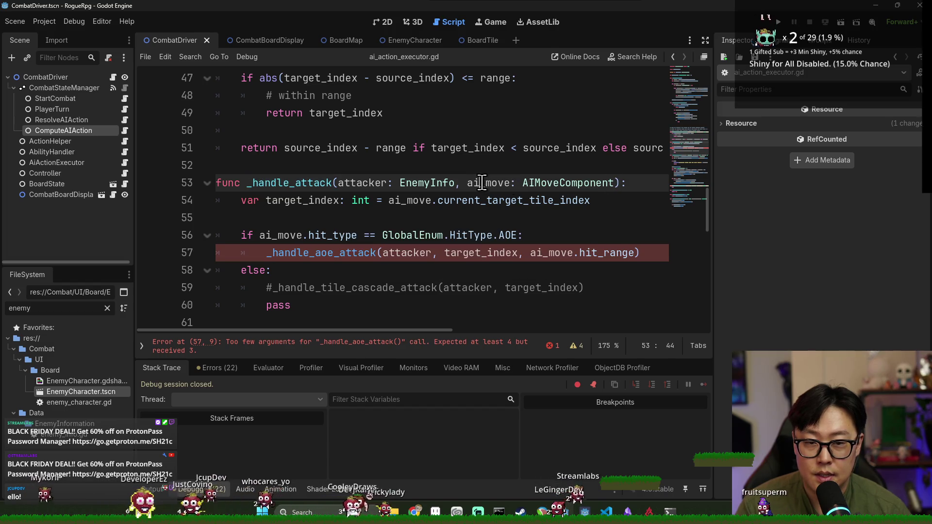
click(646, 253)
click(474, 223)
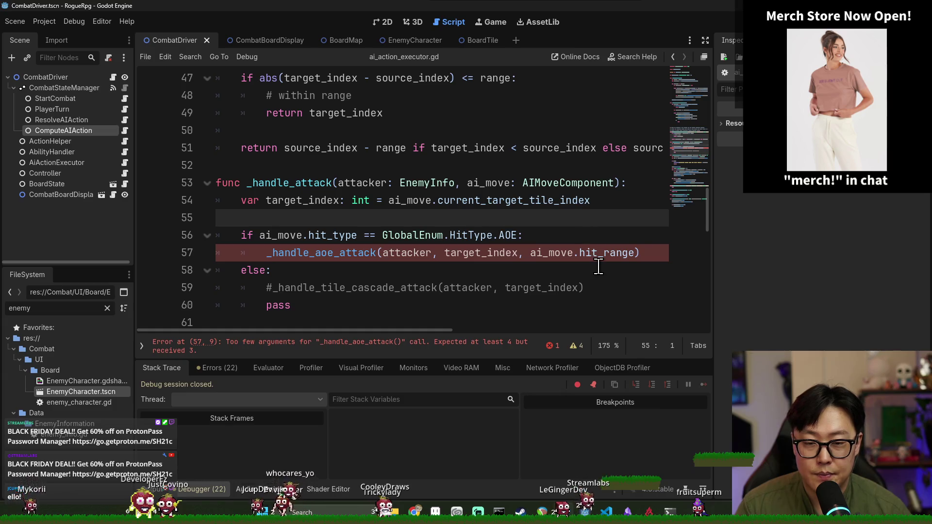
click(616, 205)
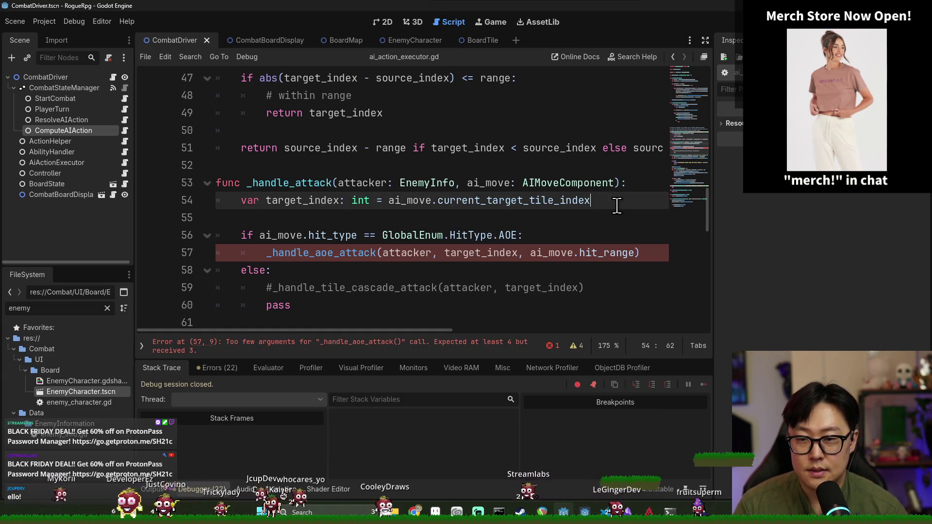
key(Return)
text(app)
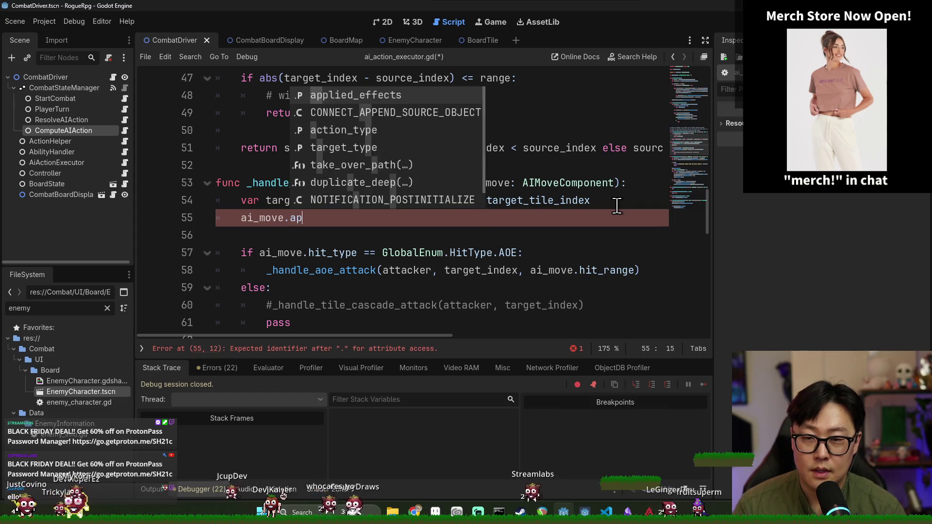
key(Return)
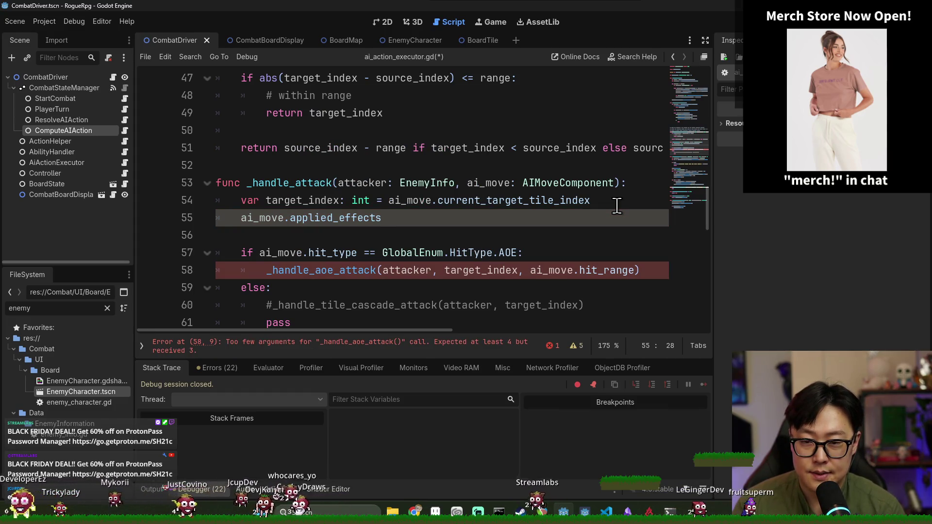
text(.)
key(BackSpace)
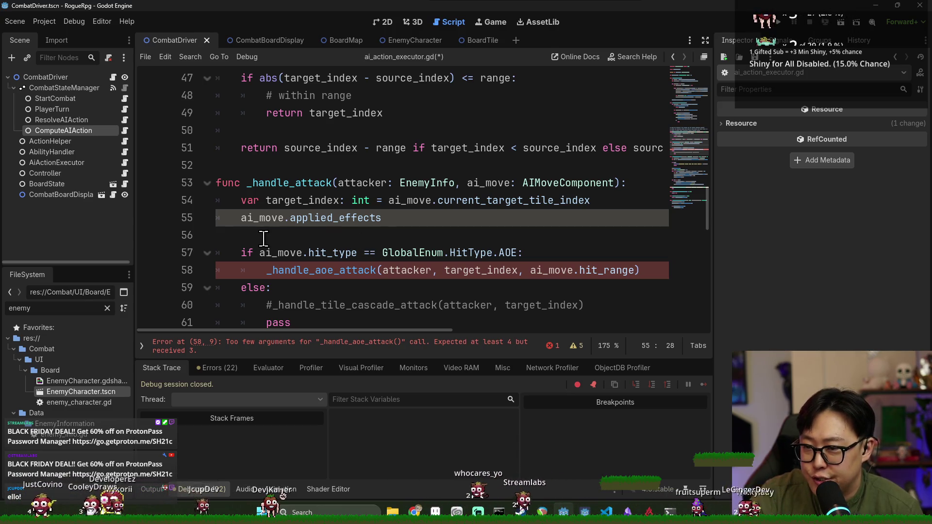
- Filter the FileSystem for 'damage' and open damage_effect.gd
key(Left)
key(Left)
key(Left)
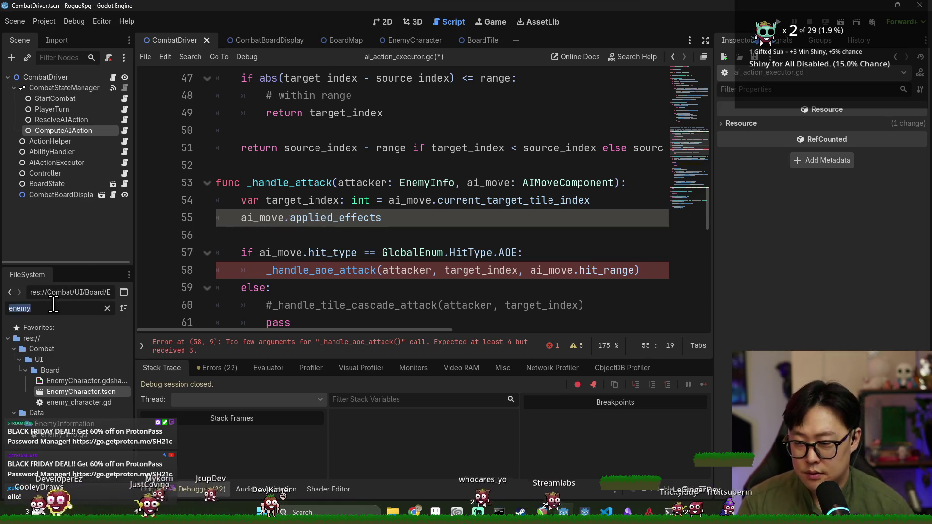
text(damage)
double_click(91, 371)
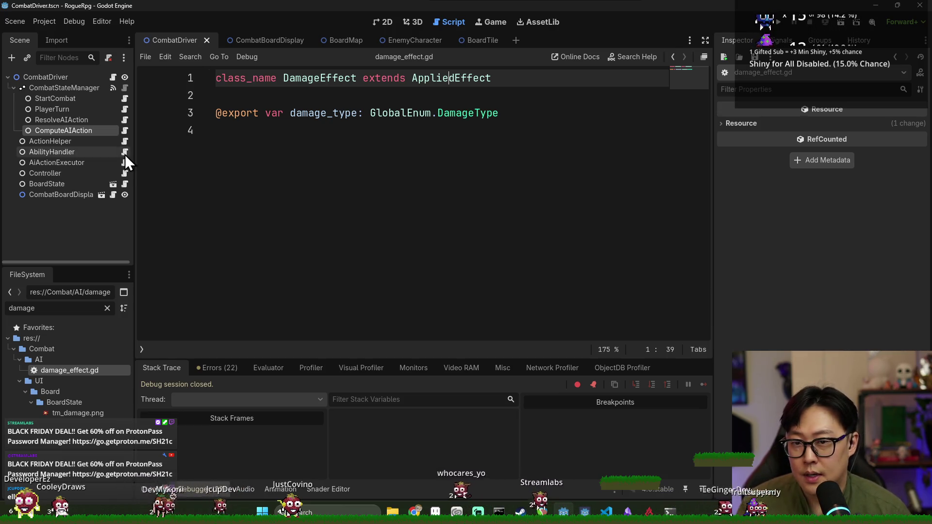
click(387, 113)
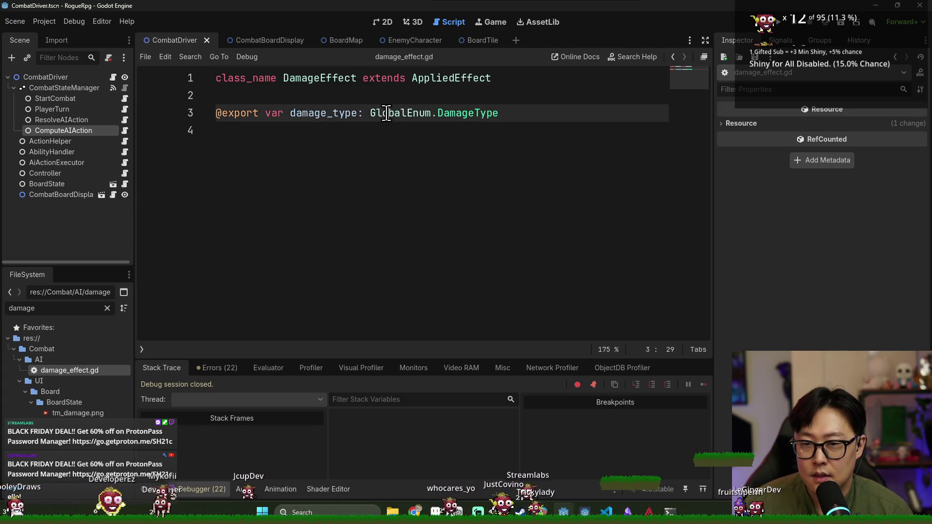
double_click(313, 114)
ctrl+click(441, 79)
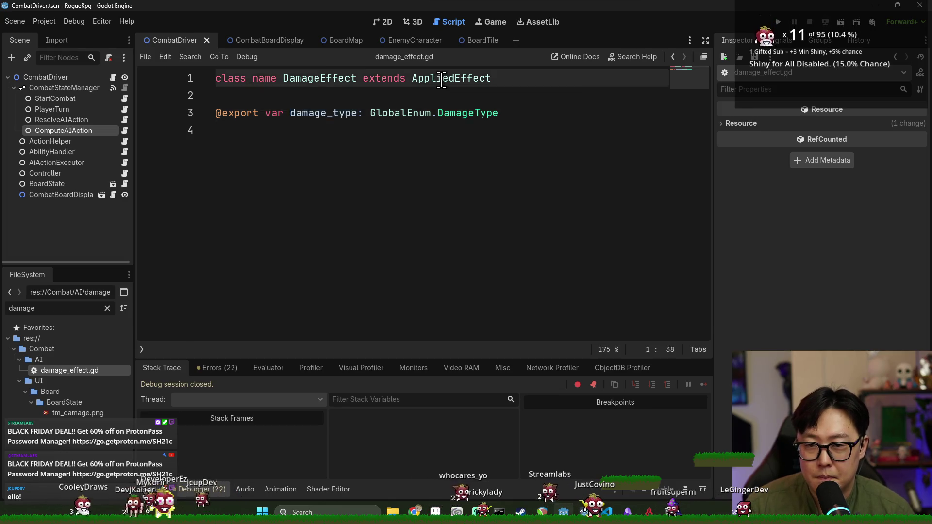
scroll(365, 130, up, 2)
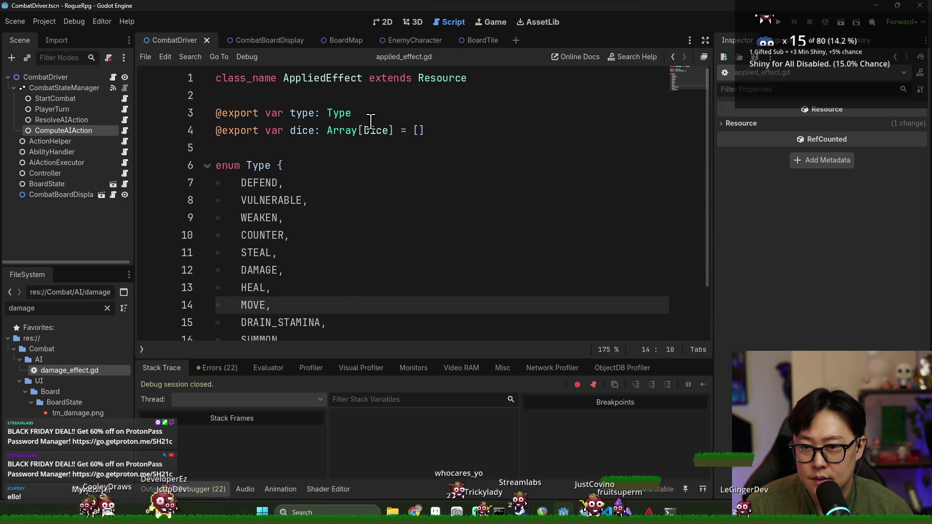
double_click(301, 131)
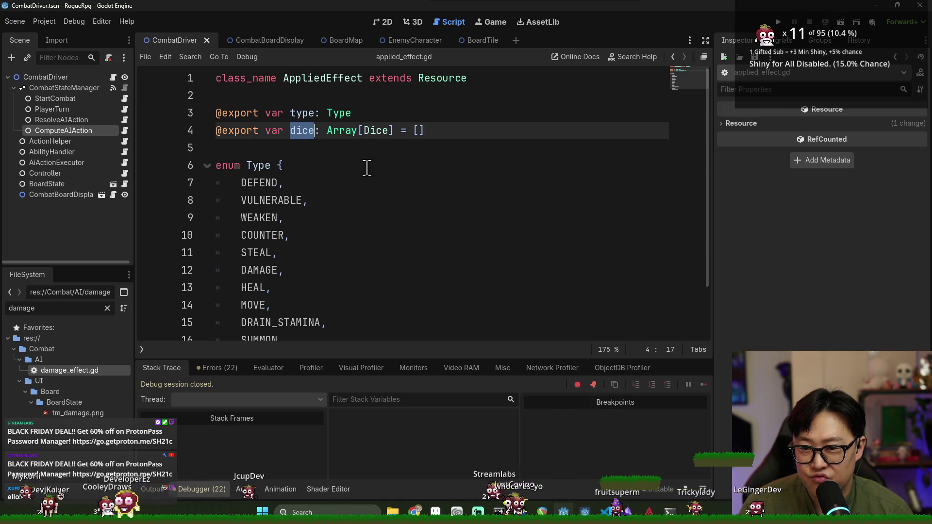
double_click(340, 130)
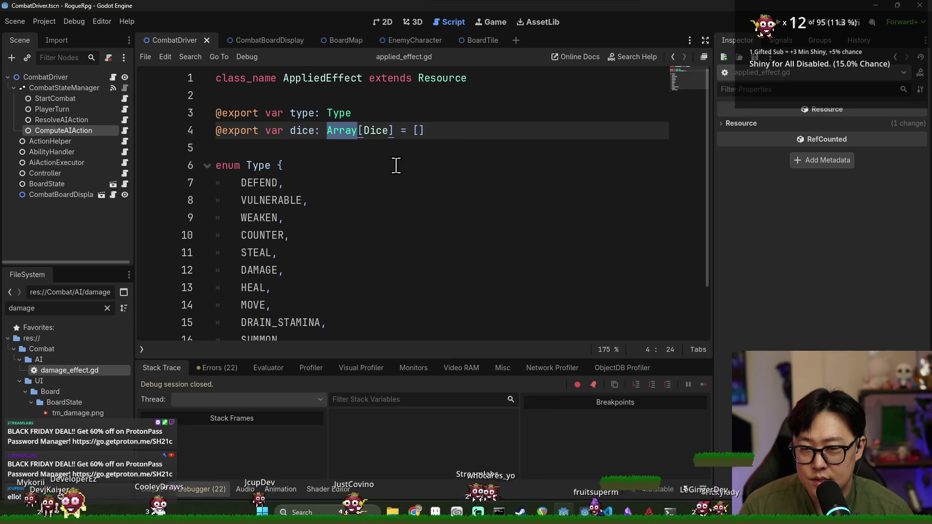
click(364, 233)
key(alt+Left)
key(alt+Left)
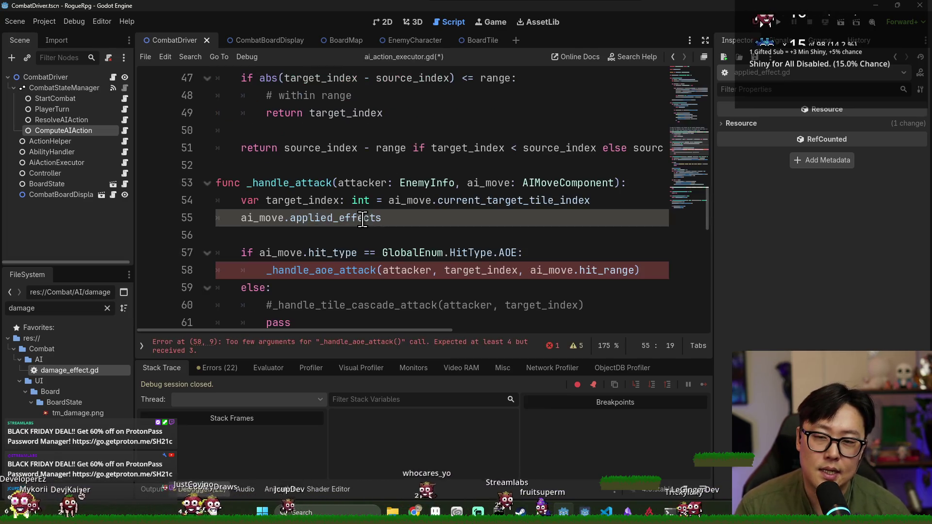
- Move the ai_move.applied_effects line into the AOE branch of _handle_attack
key(ctrl+s)
double_click(367, 218)
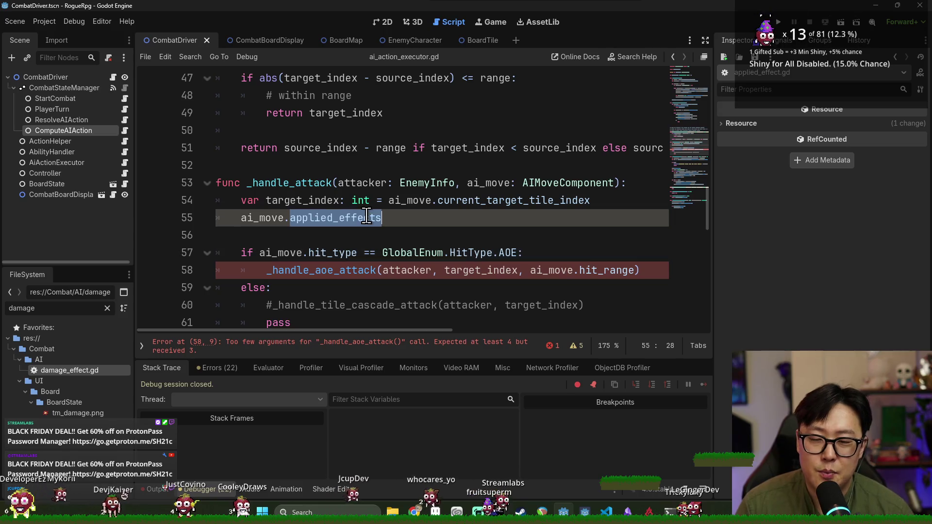
click(379, 238)
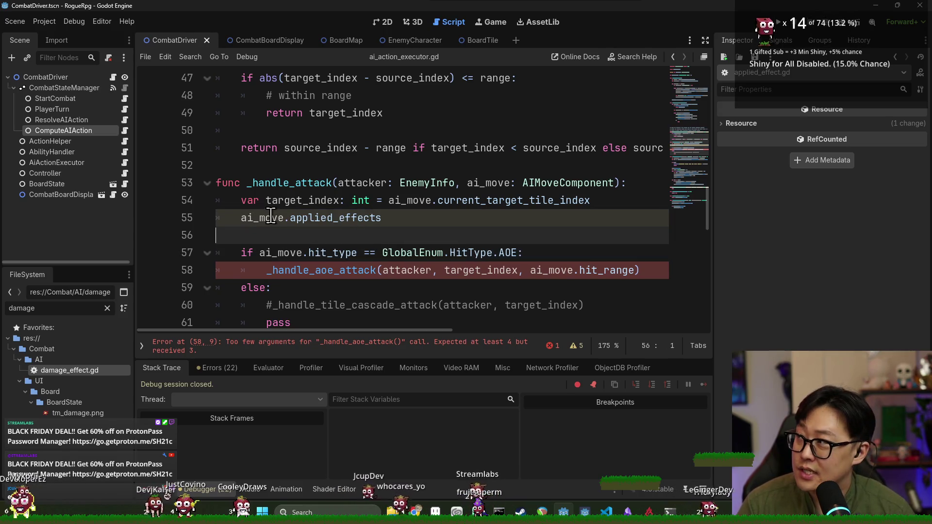
double_click(352, 218)
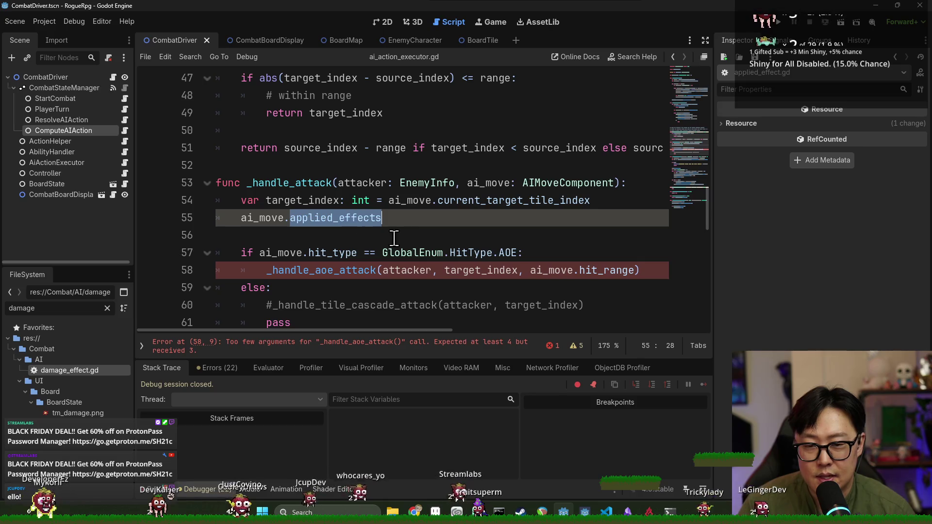
scroll(353, 219, down, 2)
double_click(321, 167)
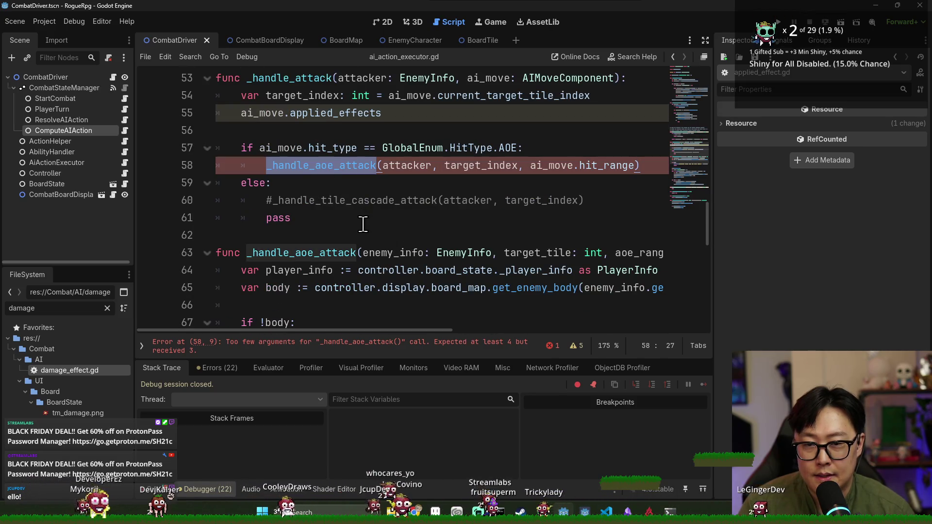
double_click(262, 113)
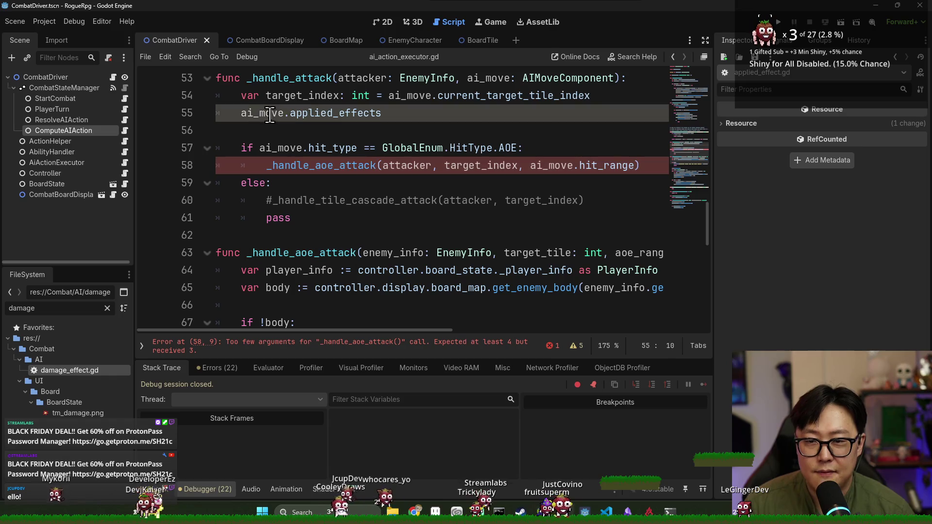
shift+click(384, 113)
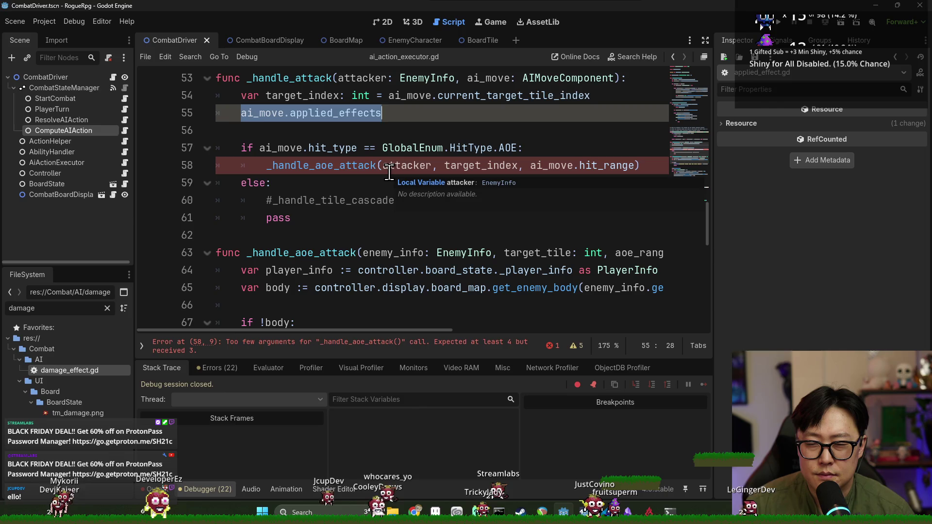
key(ctrl+x)
click(546, 148)
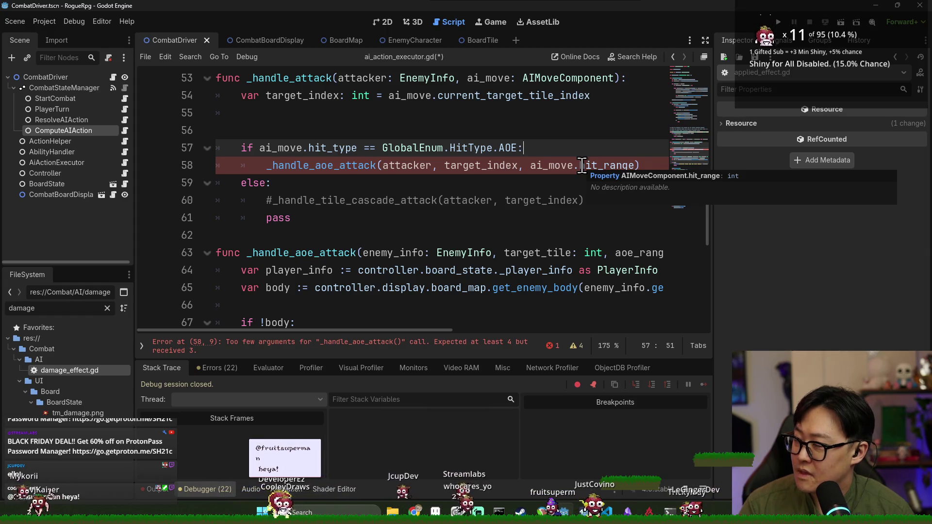
key(Return)
key(ctrl+v)
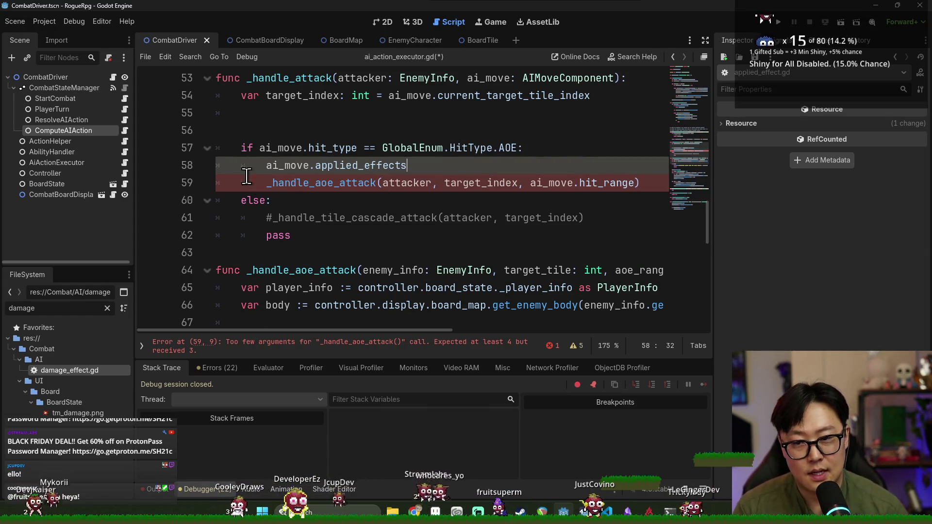
- Make it 'for effect in ai_move.applied_effects:' with the AOE attack call inside
text(for effect)
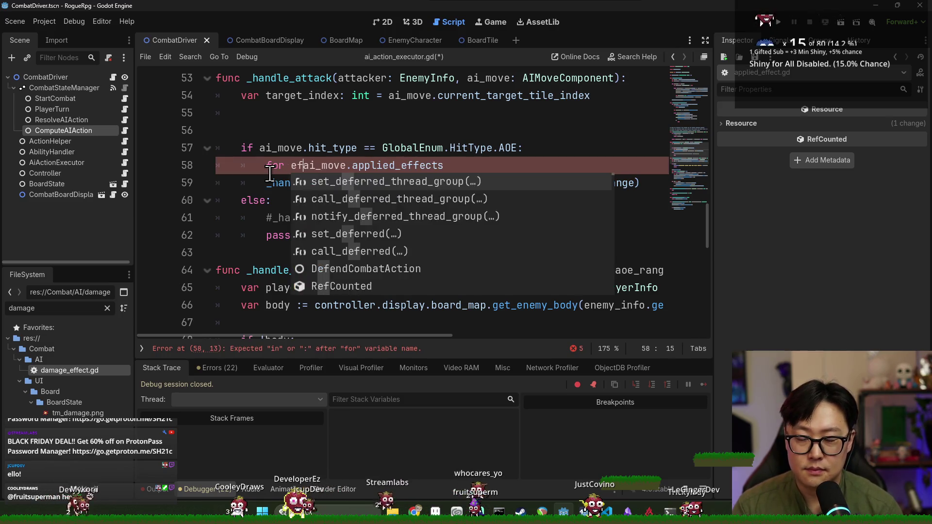
text( in)
click(523, 170)
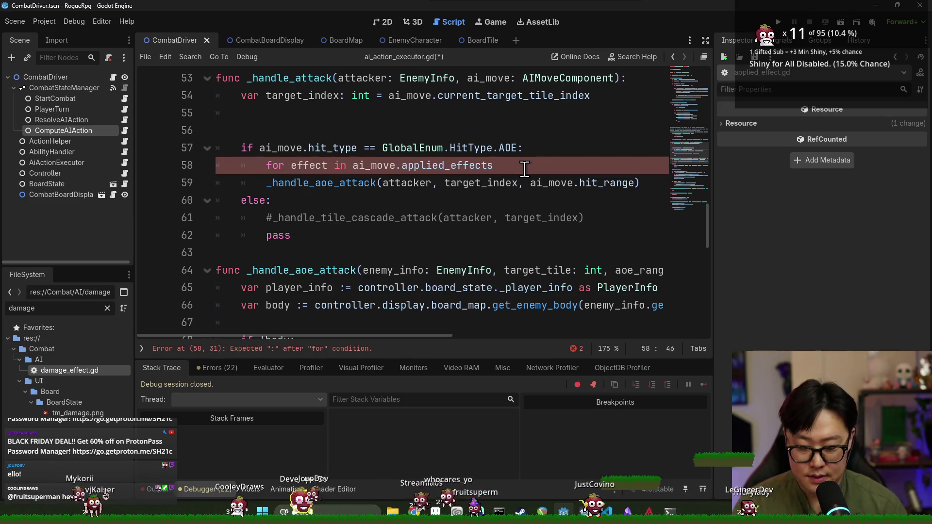
key(Down)
key(Tab)
click(536, 170)
key(Return)
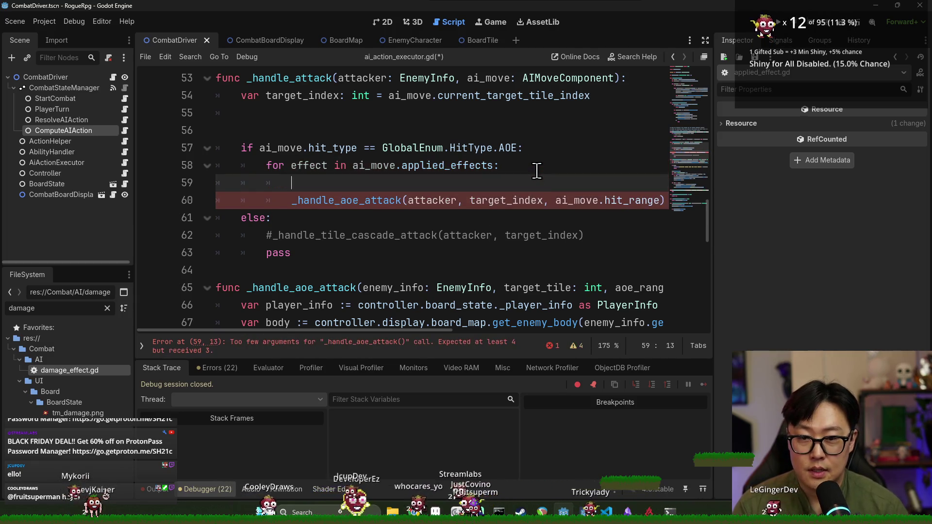
- Add an 'if effect is DamageEffect:' check around the attack call
text(ffect)
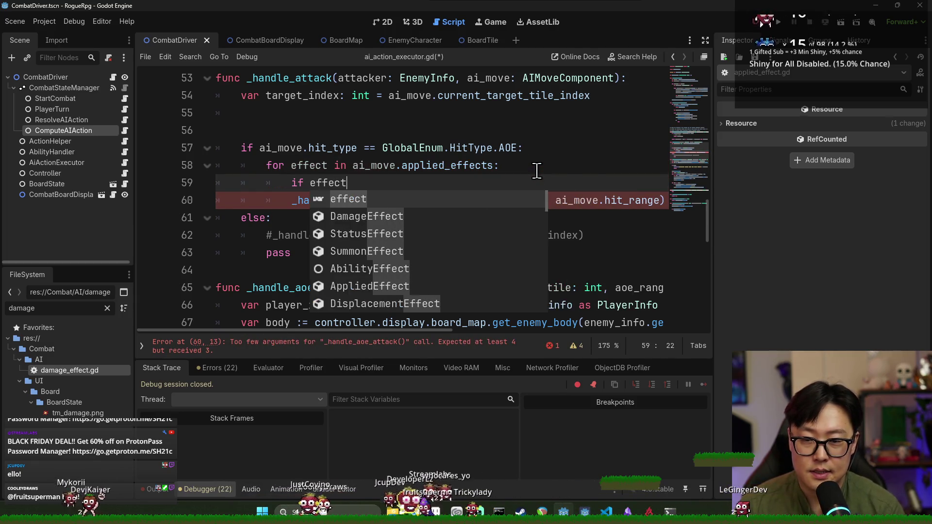
click(366, 183)
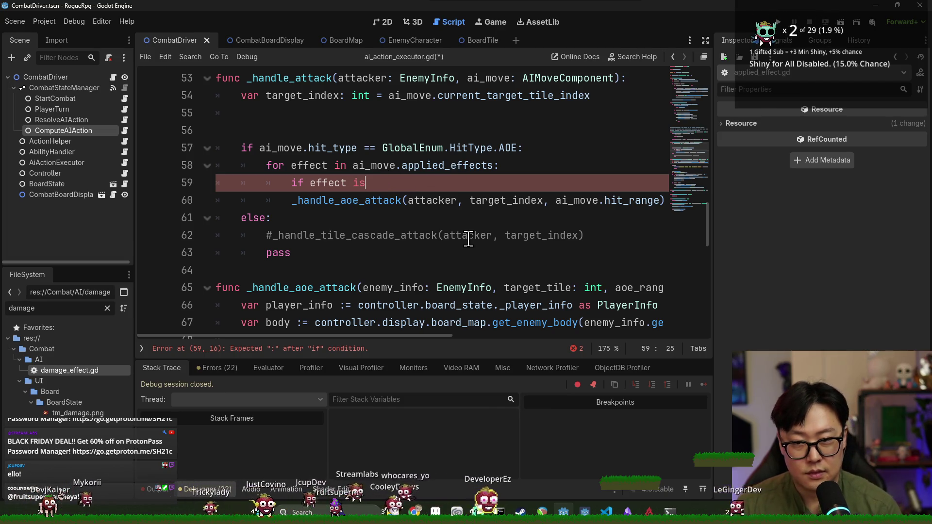
text(Da)
key(Return)
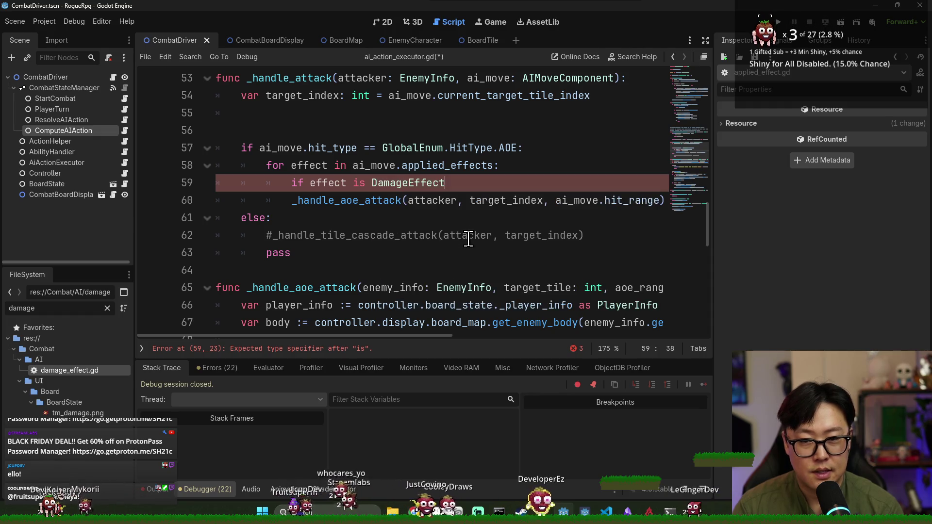
text(:)
click(293, 200)
key(Tab)
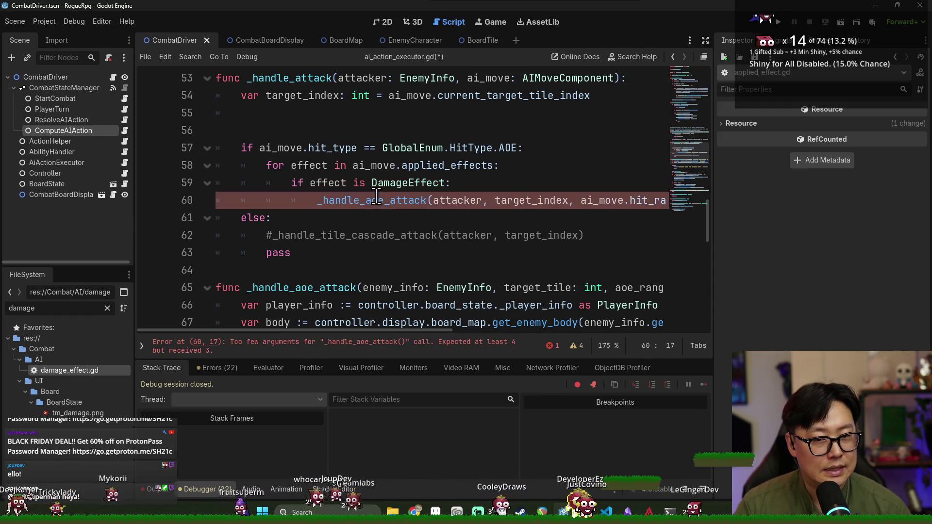
- Pass effect.dice as an extra _handle_aoe_attack argument and save
double_click(328, 183)
scroll(553, 232, right, 4)
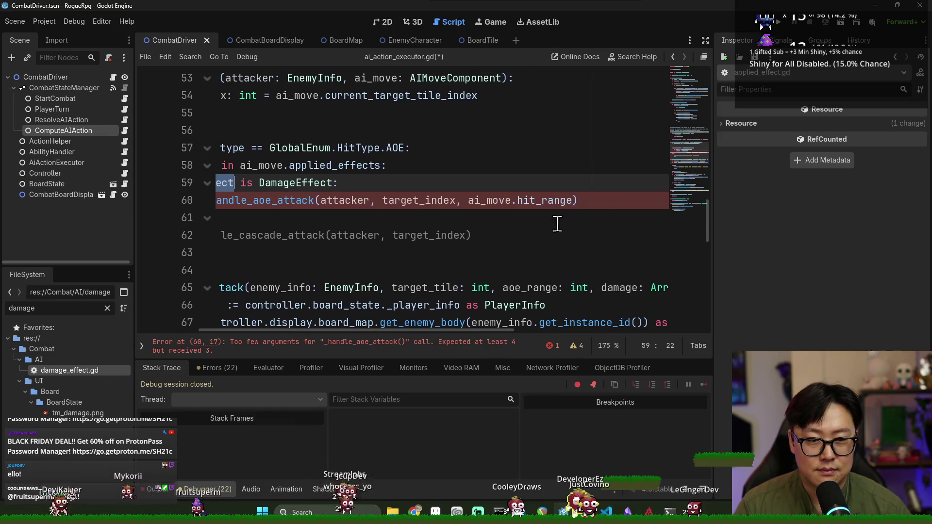
click(572, 200)
text(, effect.)
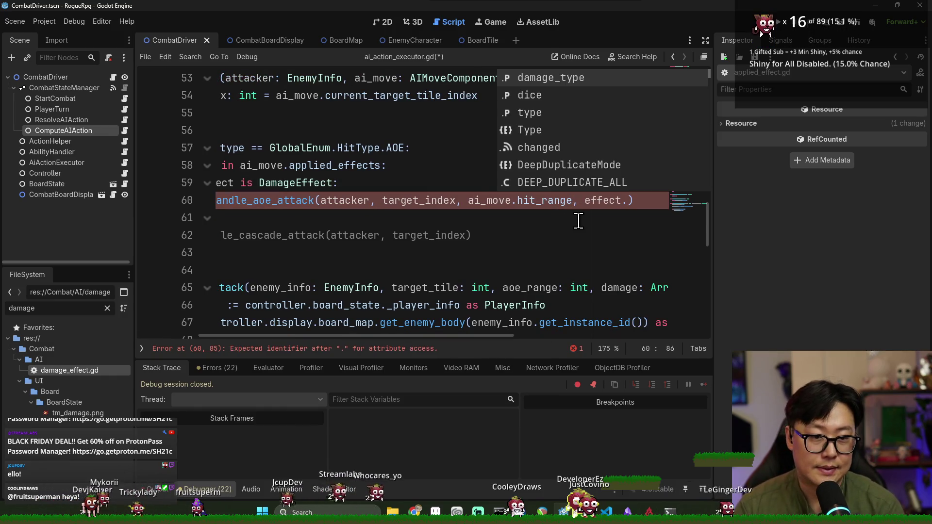
text(dice)
key(ctrl+s)
key(Up)
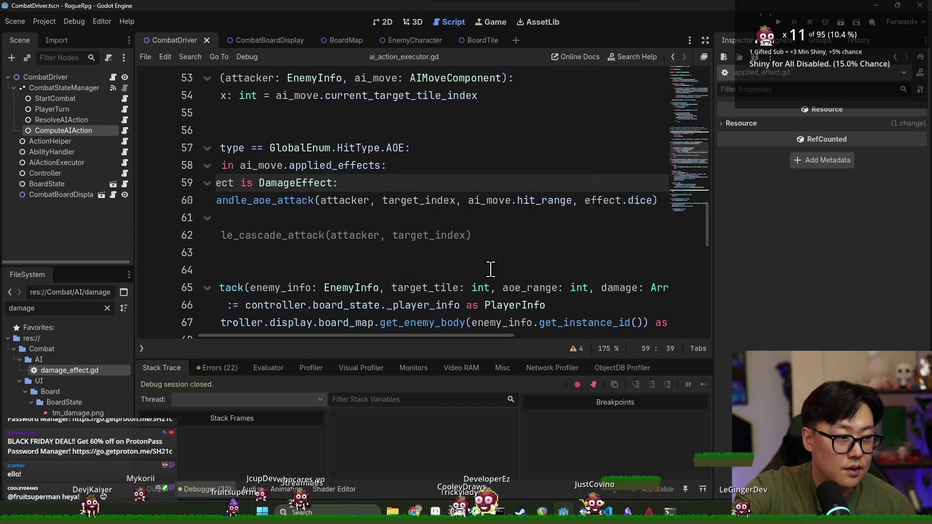
key(alt+Tab)
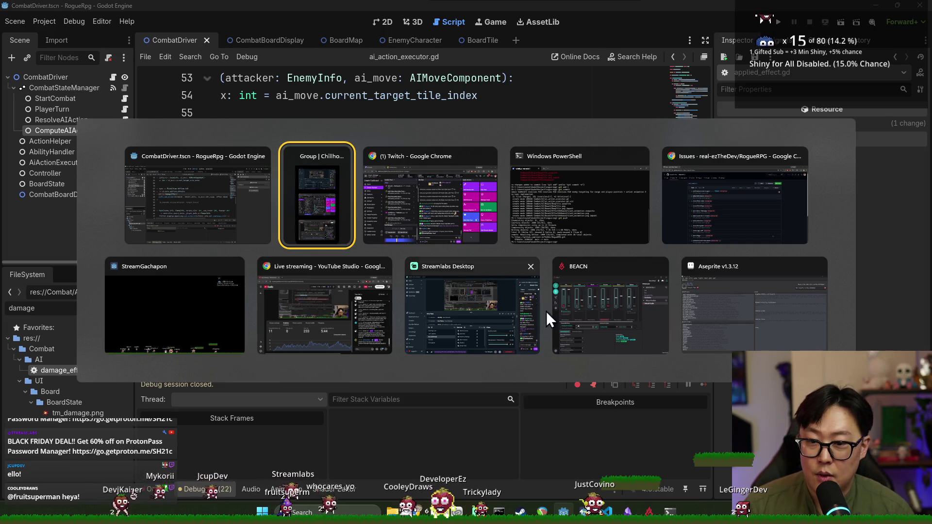
- Switch to BEACN, unmute the Mic channel's audience output, then minimize the mixer
click(522, 313)
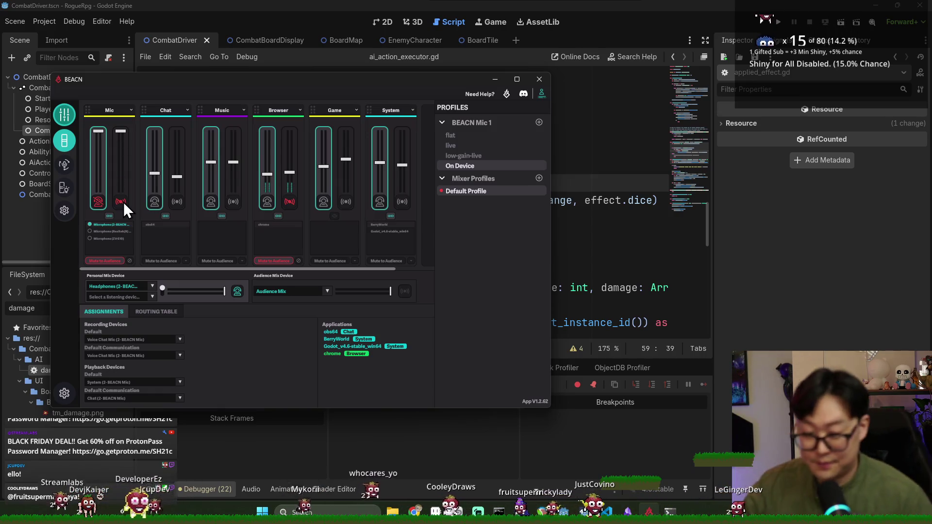
click(118, 201)
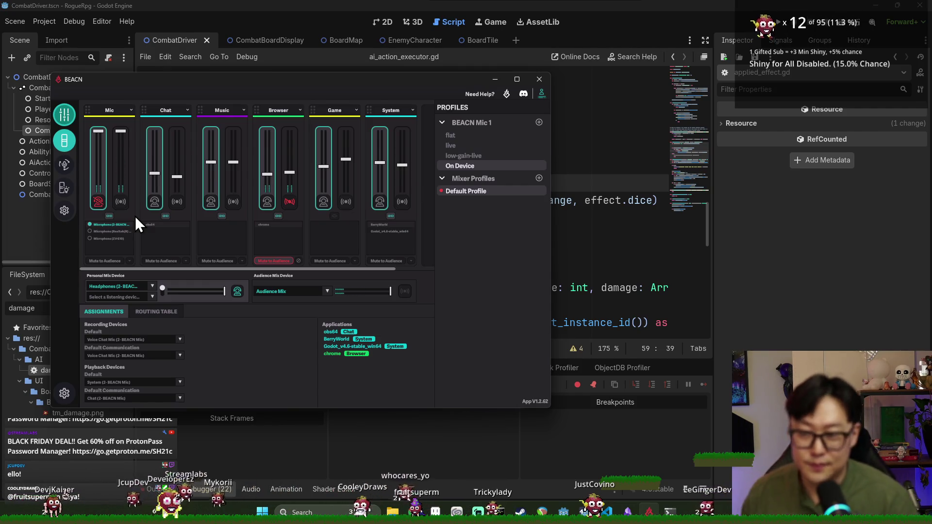
click(471, 2)
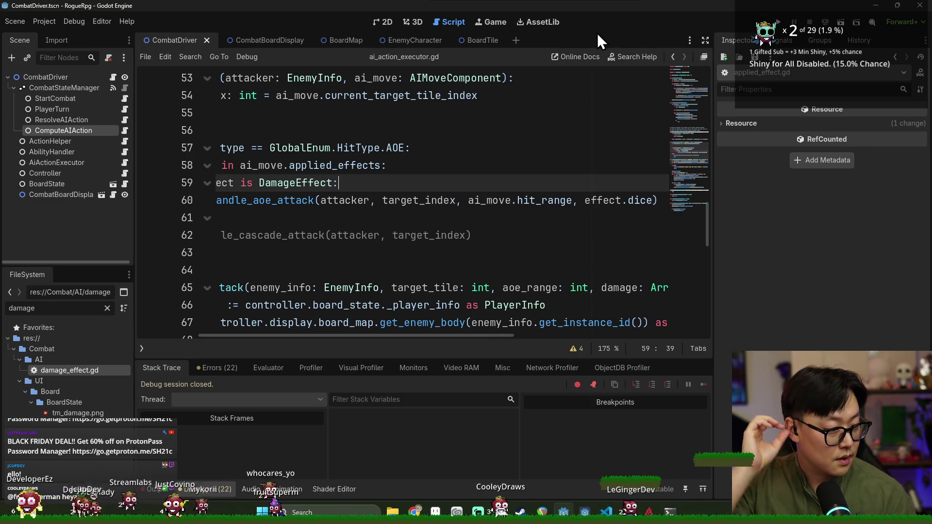
- Review the DamageEffect loop calling _handle_aoe_attack on lines 59-60, then launch the game
scroll(422, 335, left, 3)
double_click(413, 185)
double_click(333, 183)
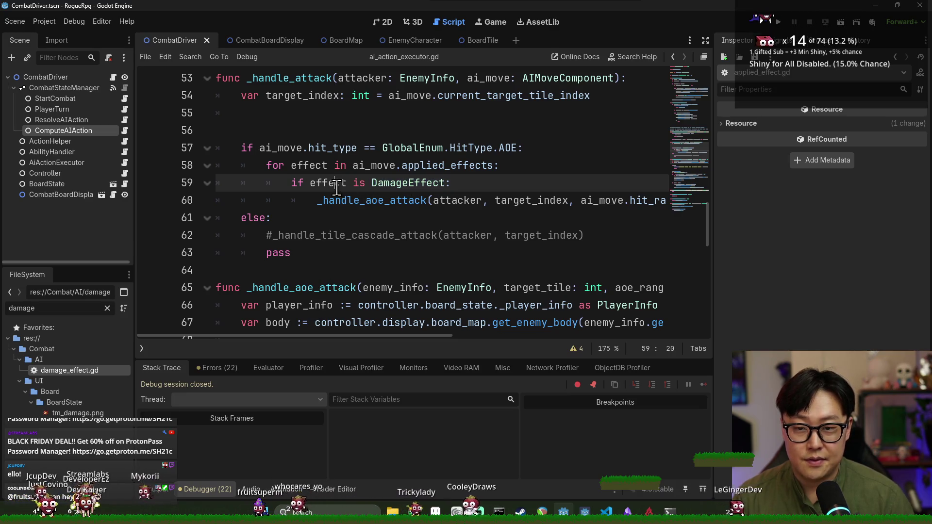
double_click(371, 200)
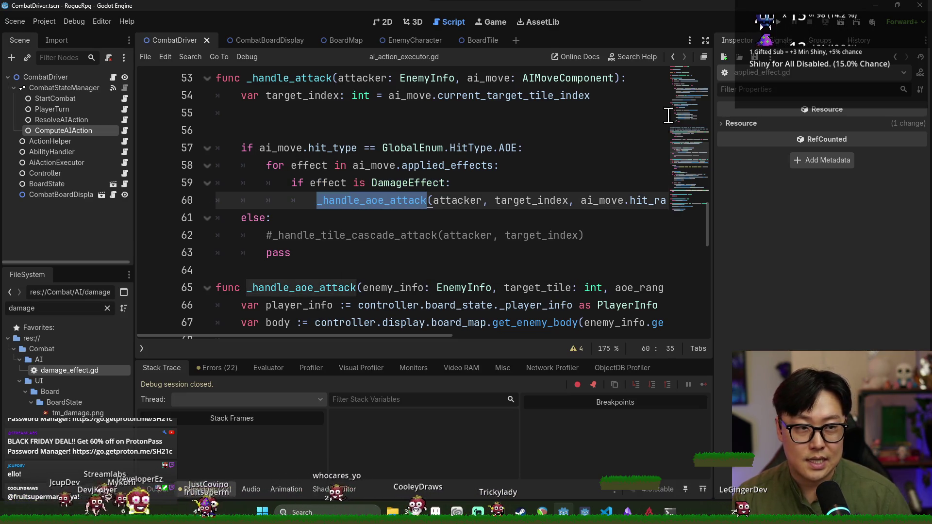
click(778, 22)
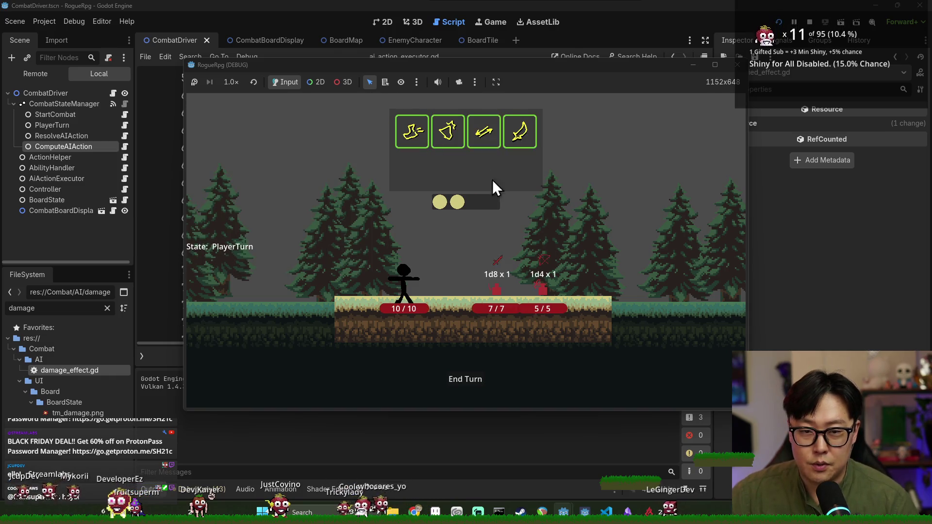
- Pass the first turn, step right, hit the enemies with the area attack, and end the turn
click(474, 381)
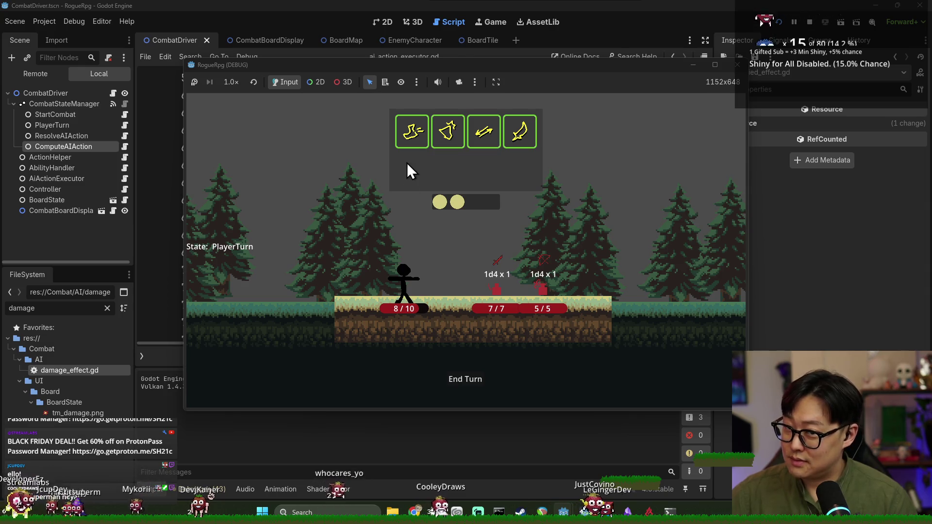
click(411, 143)
click(446, 264)
click(508, 130)
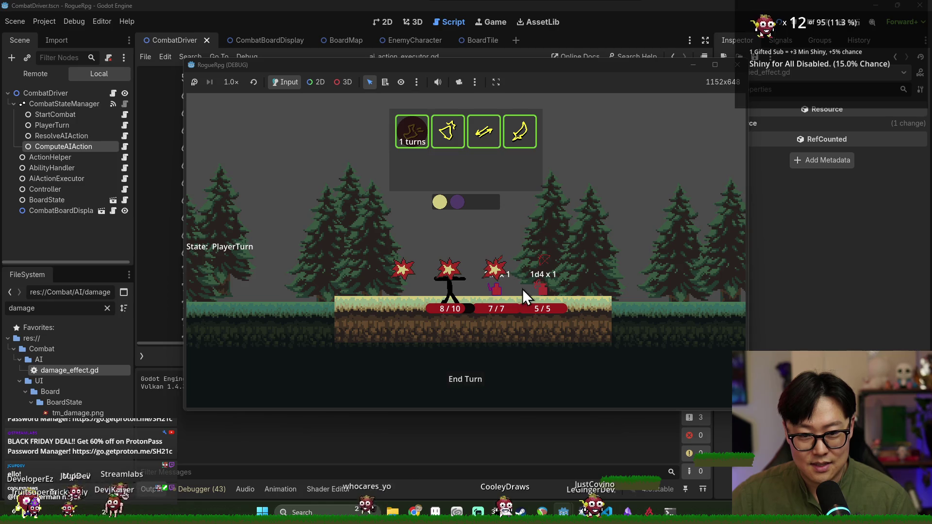
click(469, 378)
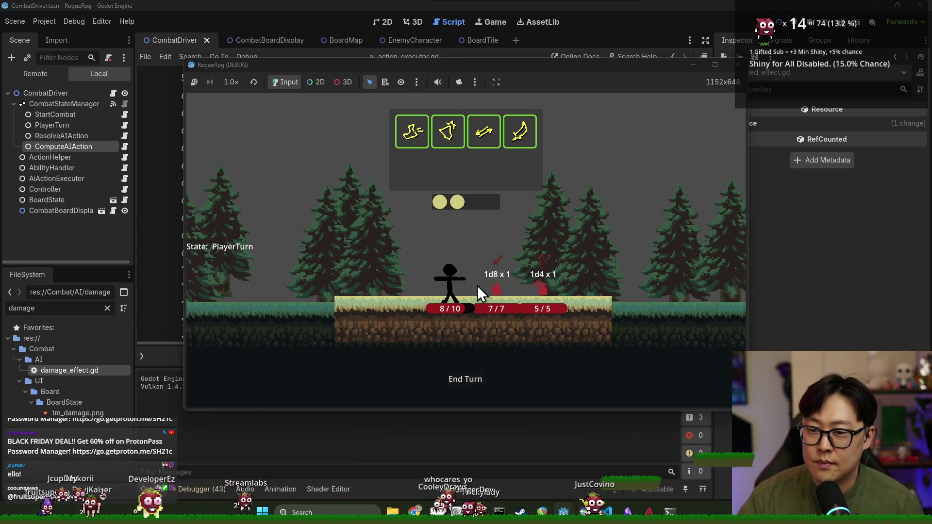
- Hit the middle enemy with the fourth ability and end turns until player health reaches 0/10
click(529, 124)
click(501, 308)
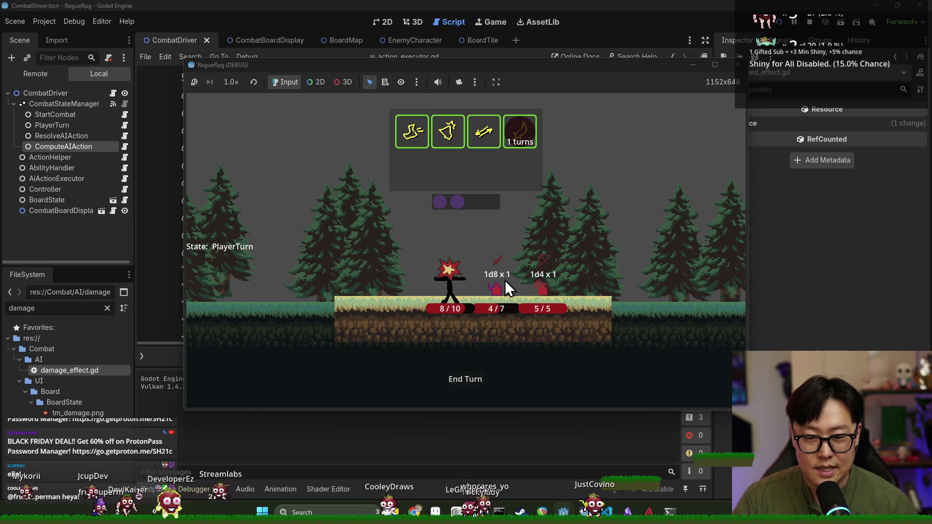
click(471, 381)
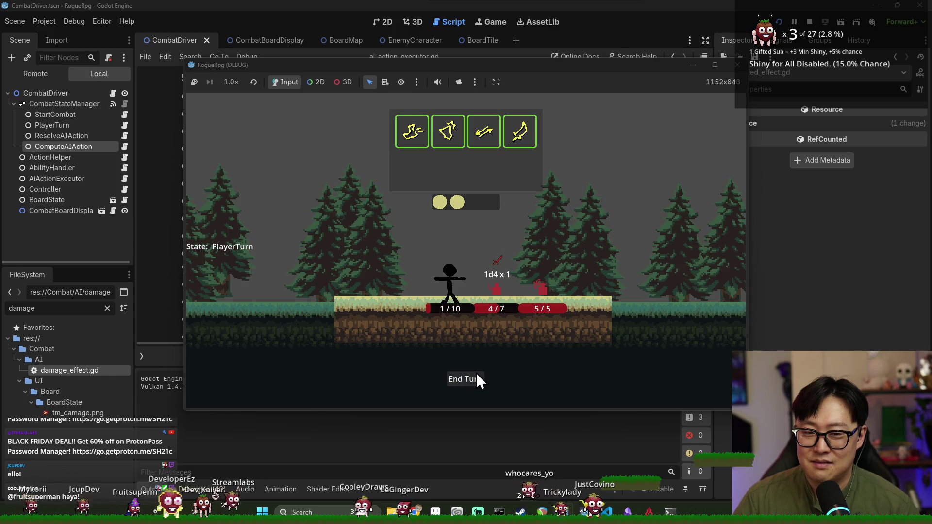
click(474, 375)
click(474, 376)
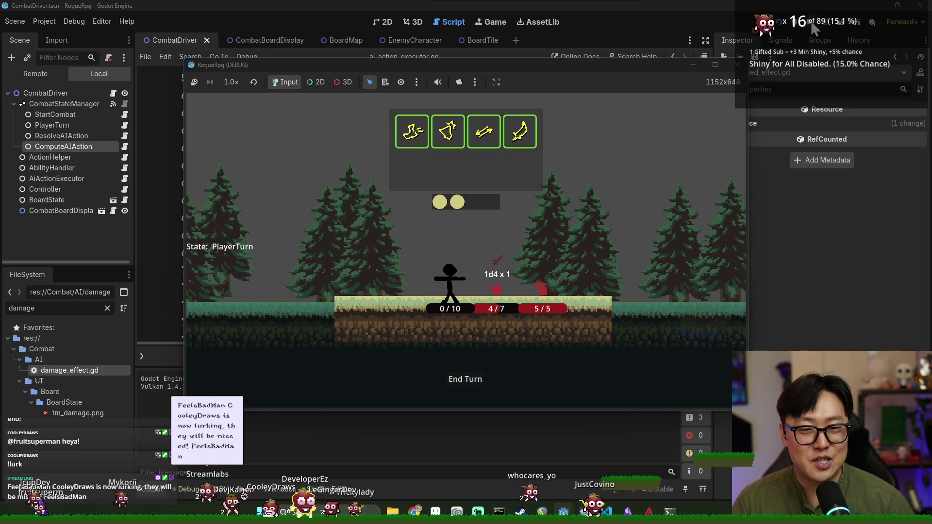
- Close the running game window and switch over to Discord
click(737, 64)
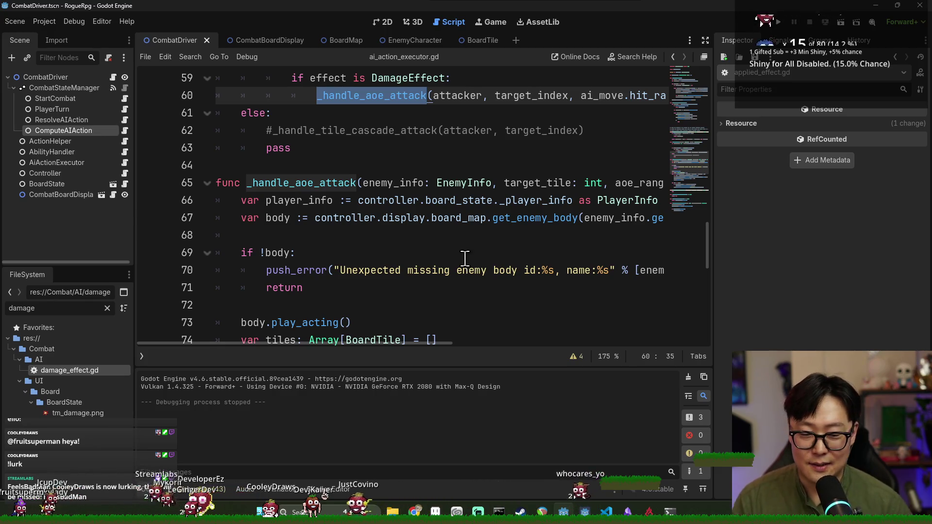
key(alt+Tab)
key(Escape)
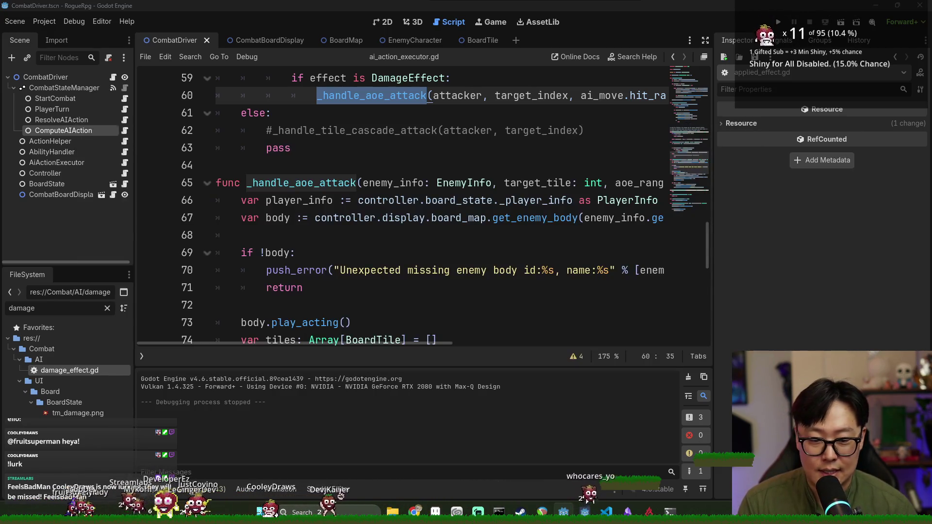
key(alt+Tab)
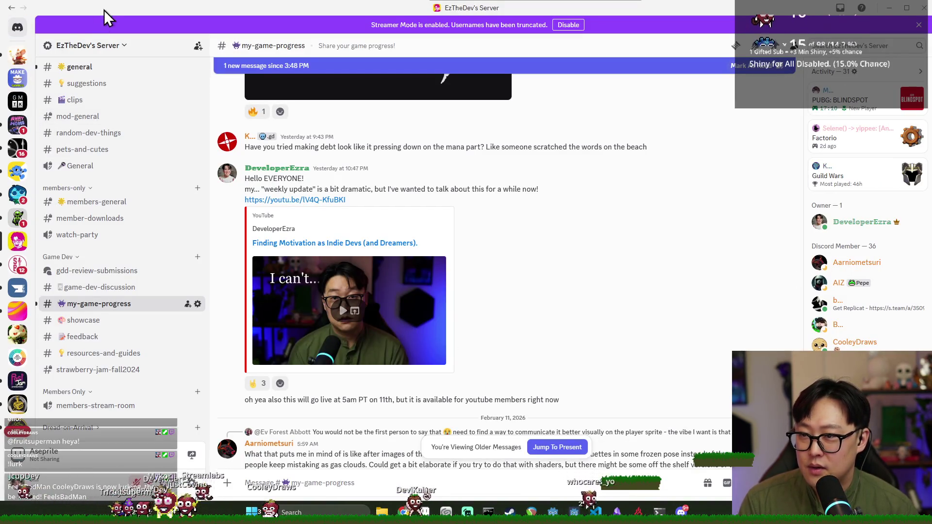
- Show the other server's weekly_calls channel and read through the recent messages
key(ctrl+alt+Down)
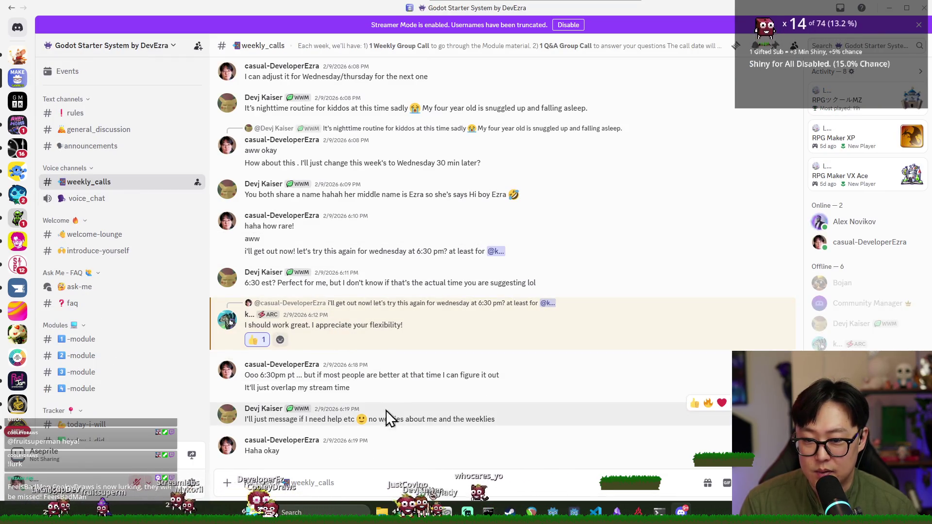
drag(250, 376, 499, 388)
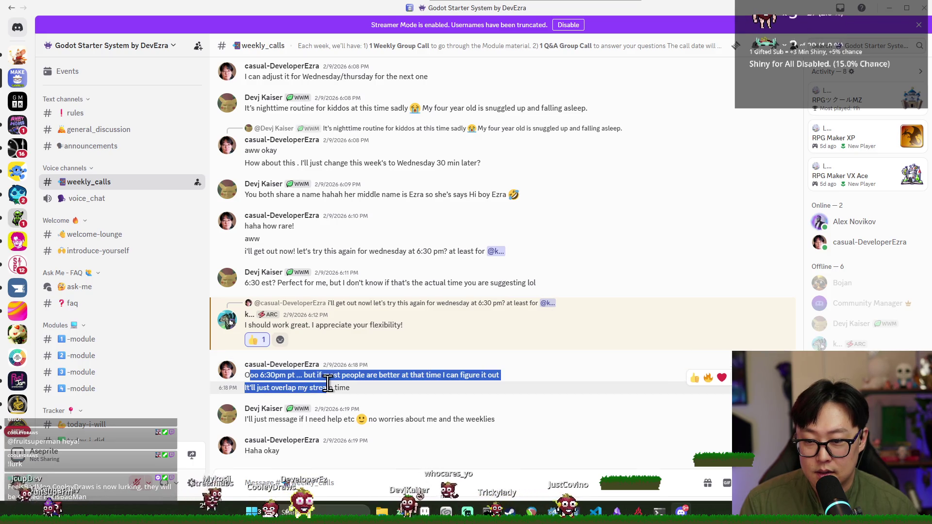
click(343, 381)
mouse_move(360, 374)
mouse_down()
mouse_move(447, 383)
mouse_move(444, 366)
mouse_up()
click(444, 365)
scroll(298, 272, up, 1)
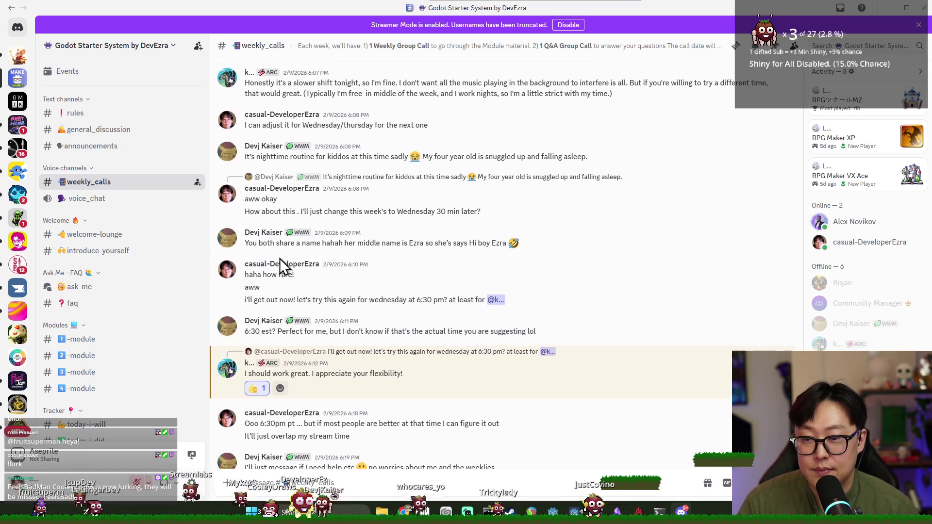
drag(283, 299, 466, 301)
click(466, 301)
scroll(473, 397, down, 1)
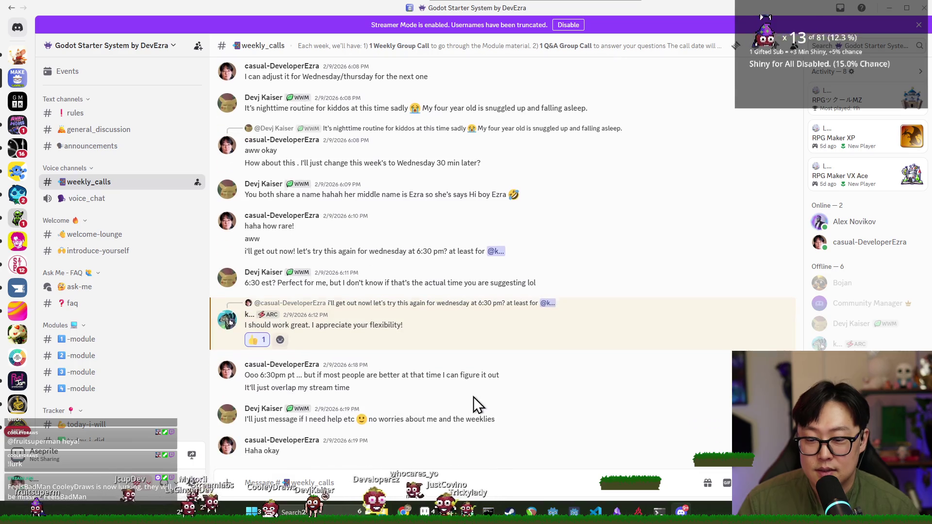
click(405, 481)
text(@)
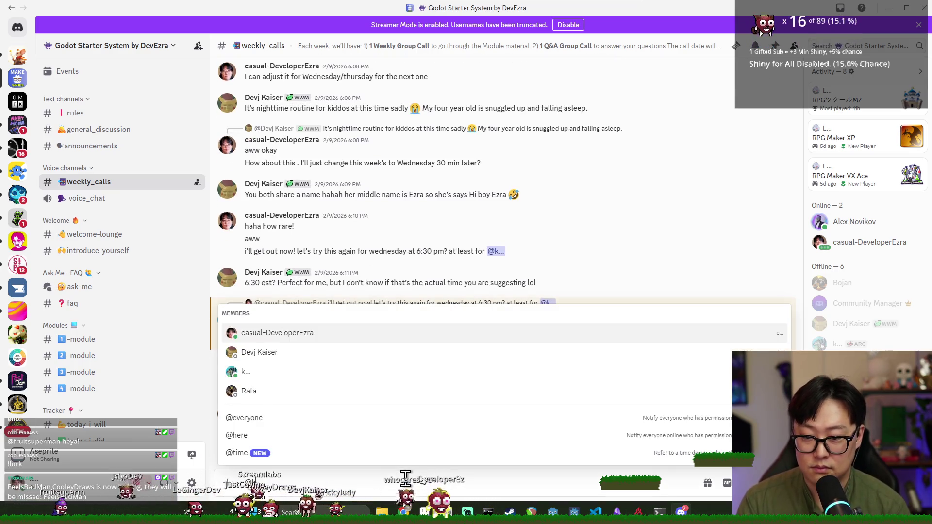
text(ke)
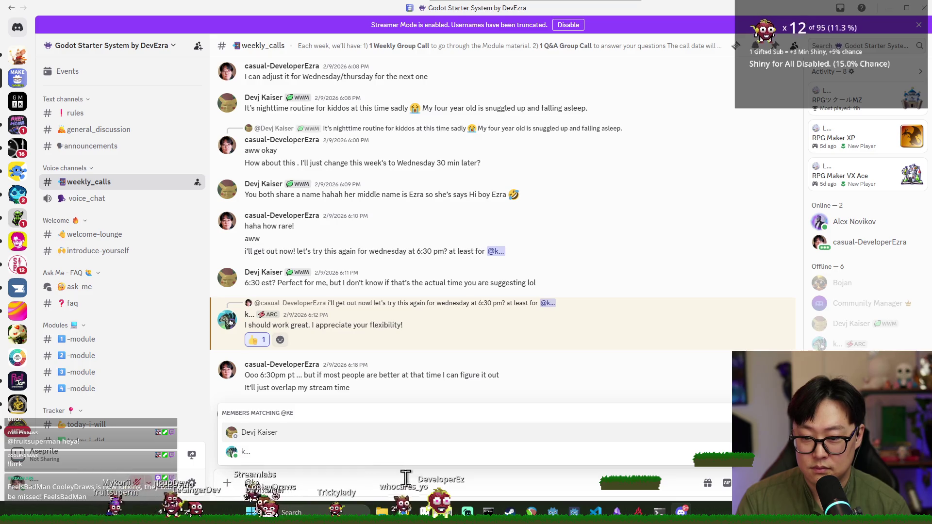
key(BackSpace)
key(BackSpace)
text(every)
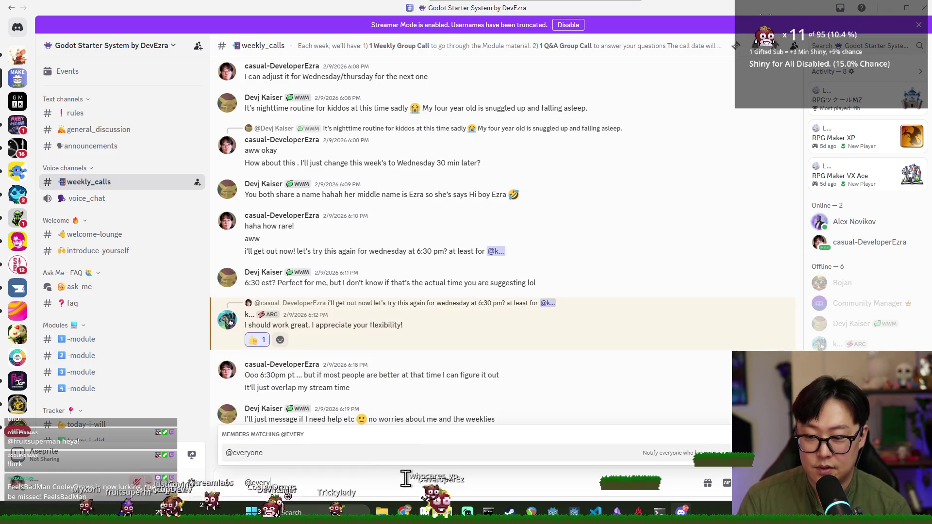
click(386, 453)
text(ex)
key(BackSpace)
text(specially @)
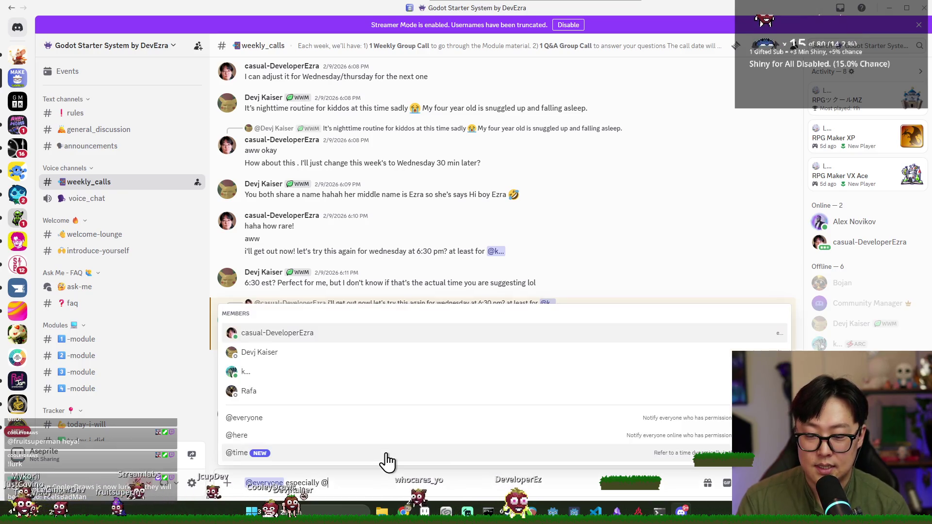
text(ka)
click(322, 432)
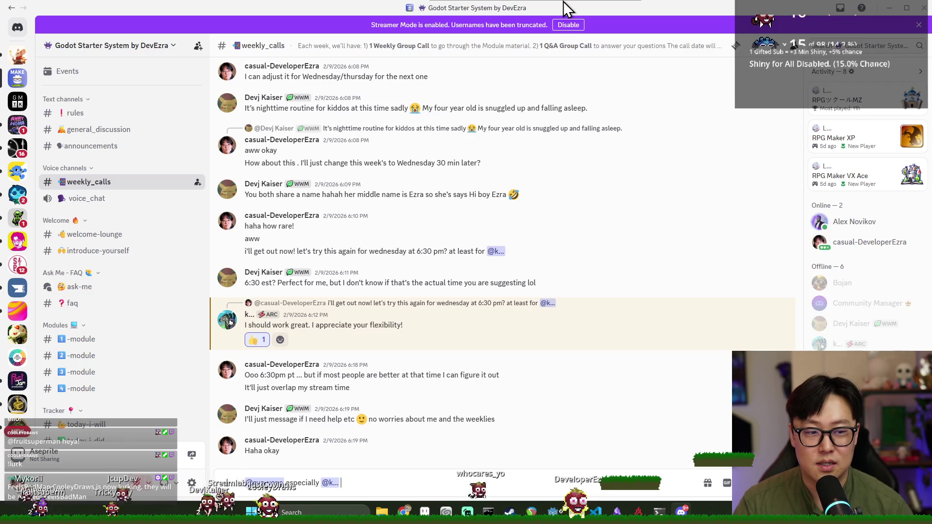
mouse_move(627, 9)
mouse_down()
mouse_move(931, 63)
mouse_move(931, 5)
mouse_up()
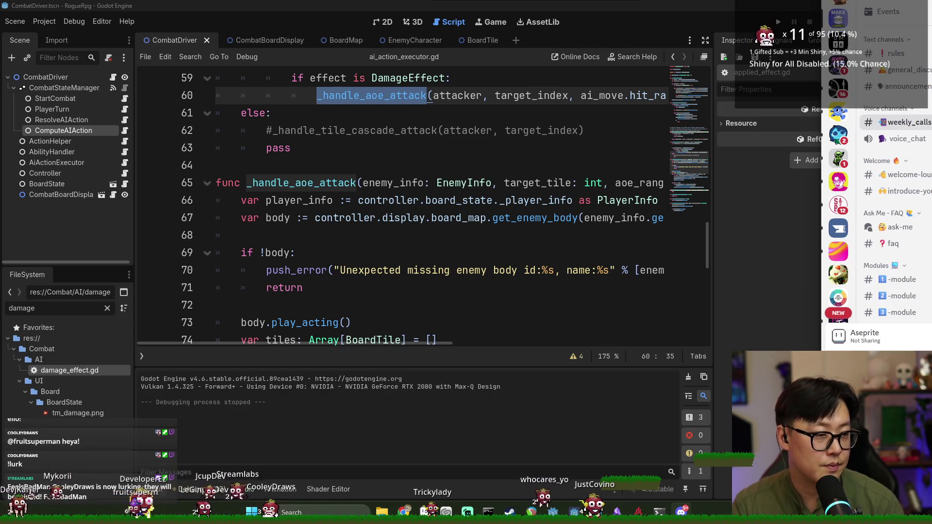
- Return to the Godot script, place the caret in the _handle_aoe_attack call, and start a debug run
scroll(883, 141, down, 10)
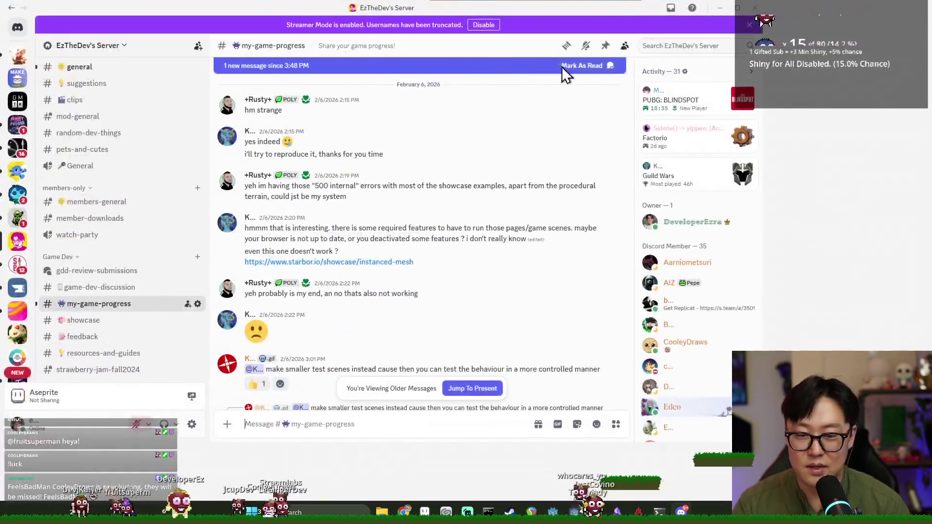
click(879, 16)
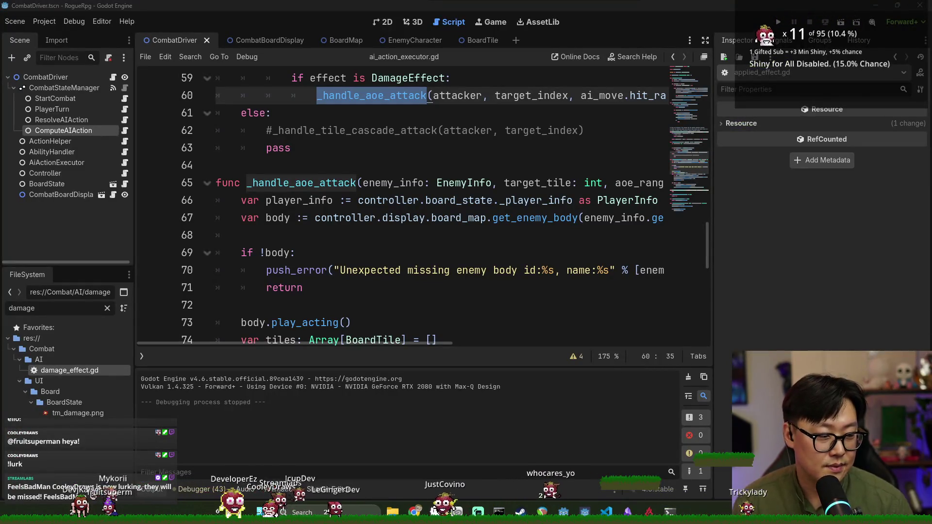
click(340, 165)
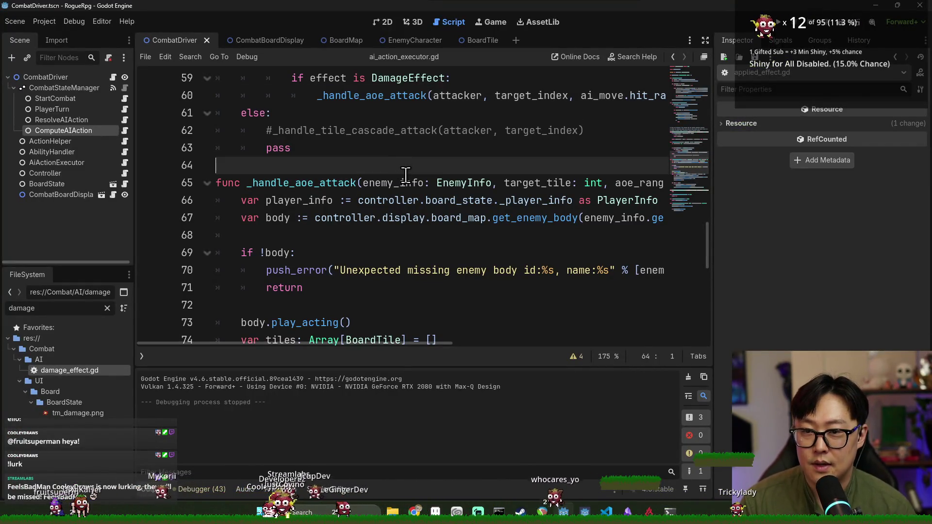
scroll(394, 160, up, 1)
click(397, 148)
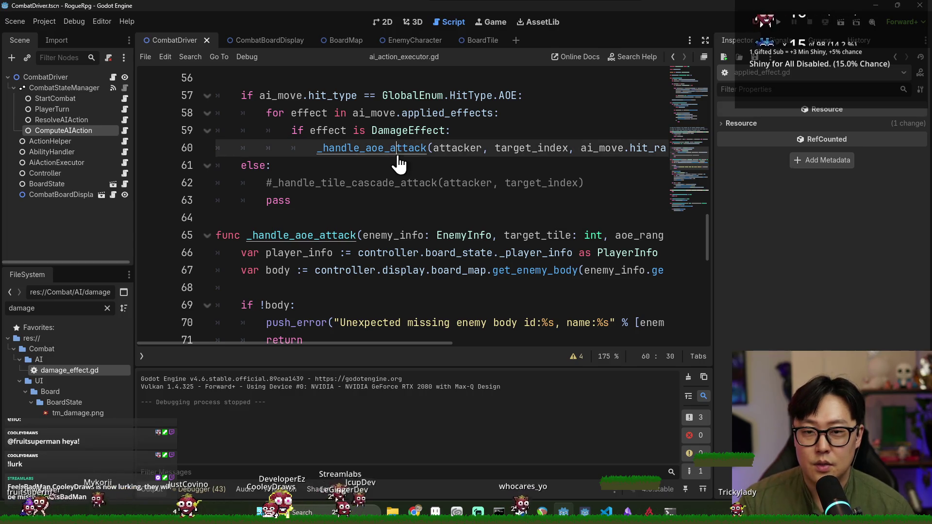
mouse_move(468, 140)
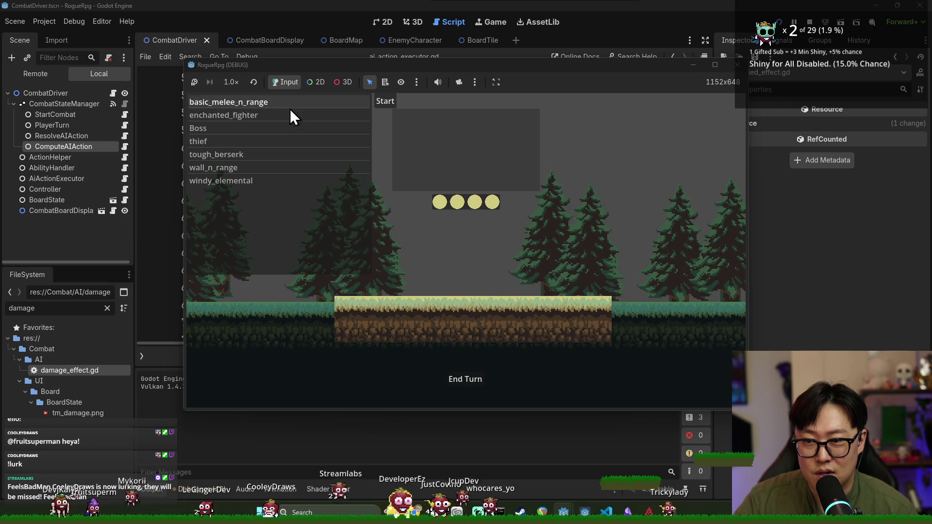
- Start the basic_melee_n_range encounter and check the left enemy's incoming attack
click(290, 107)
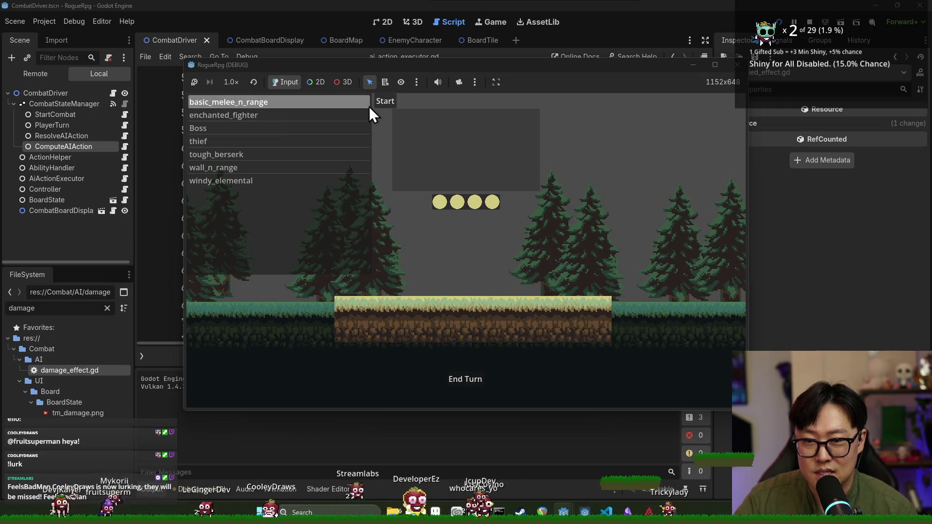
click(381, 100)
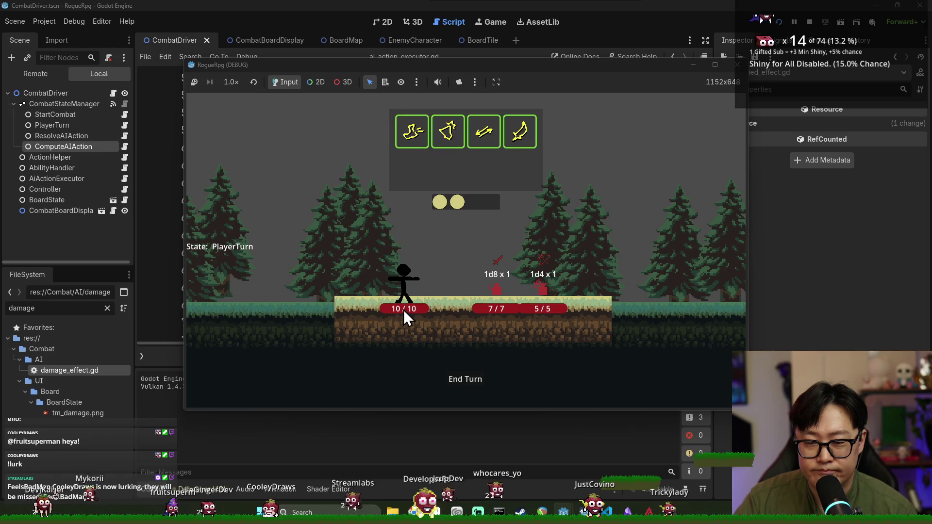
mouse_move(504, 287)
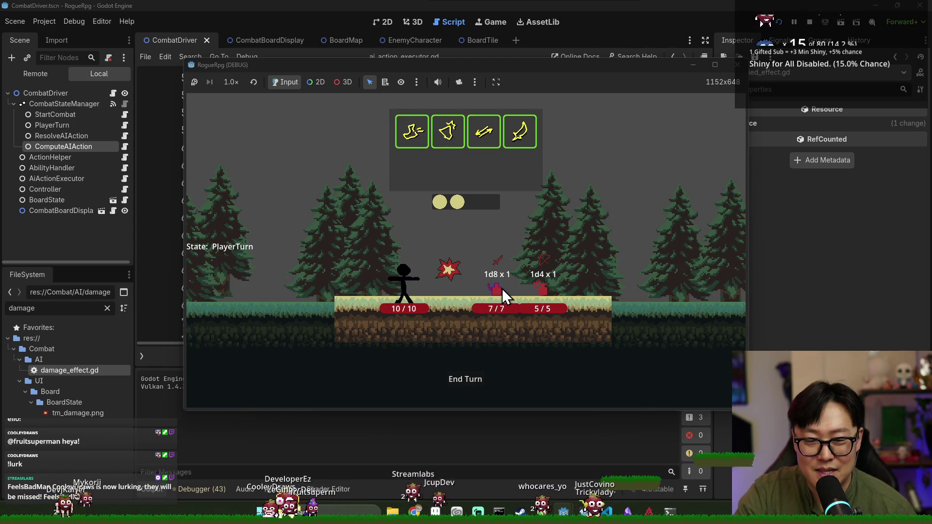
click(486, 293)
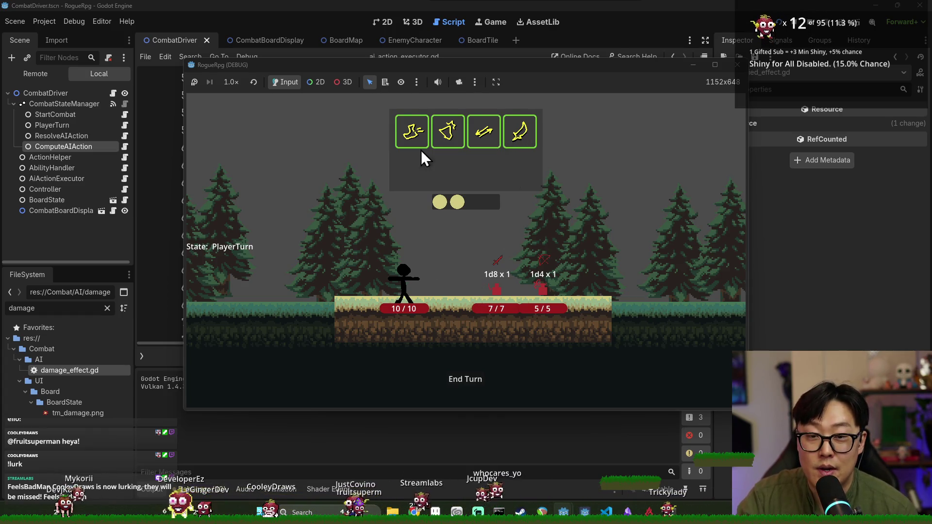
- Move the player one tile right, gain one armor with the second ability, and stop the game
click(413, 130)
click(441, 269)
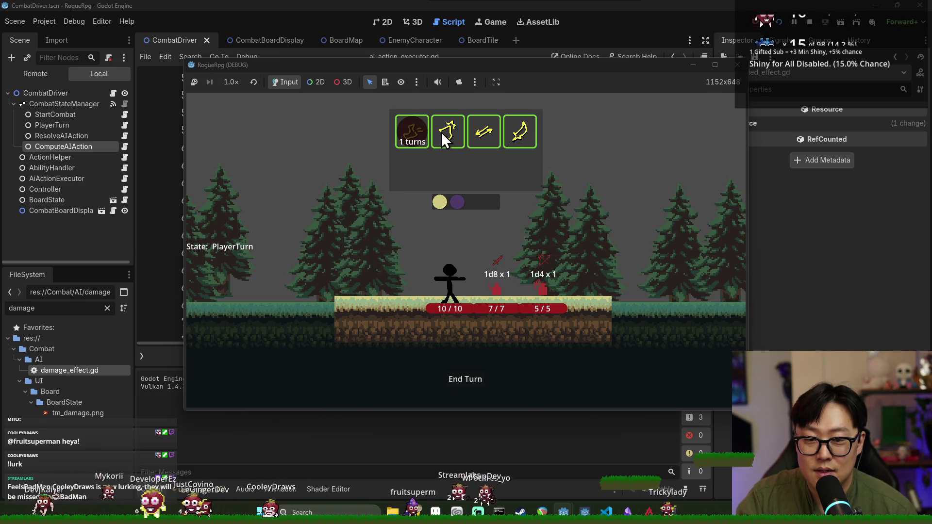
click(441, 132)
click(452, 287)
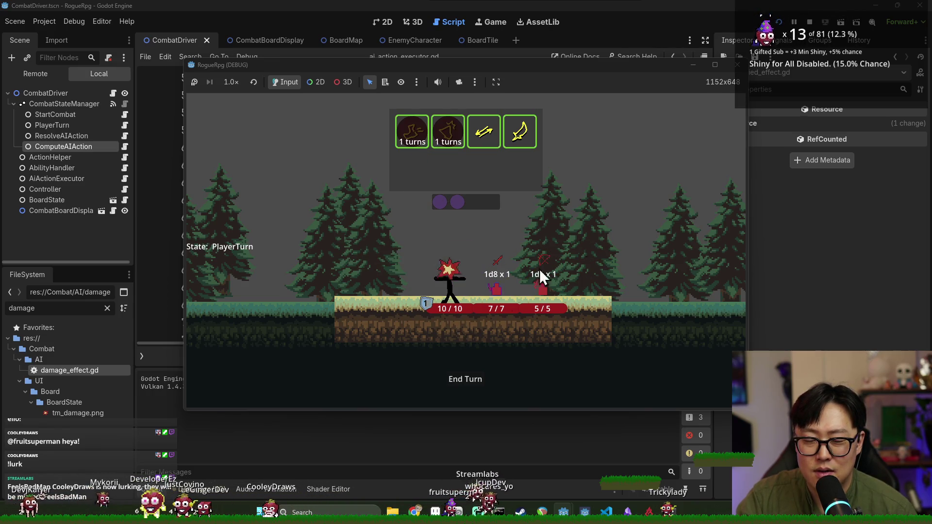
key(F8)
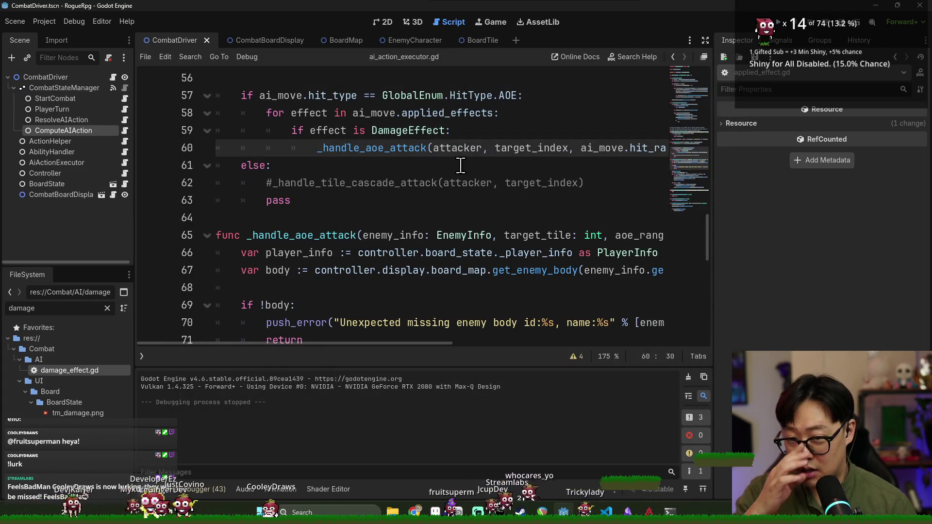
click(463, 165)
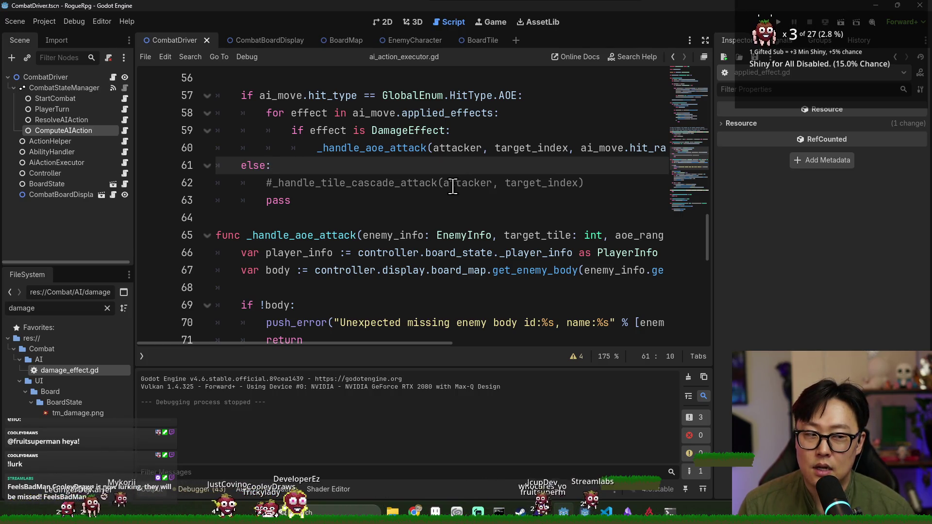
scroll(451, 184, up, 1)
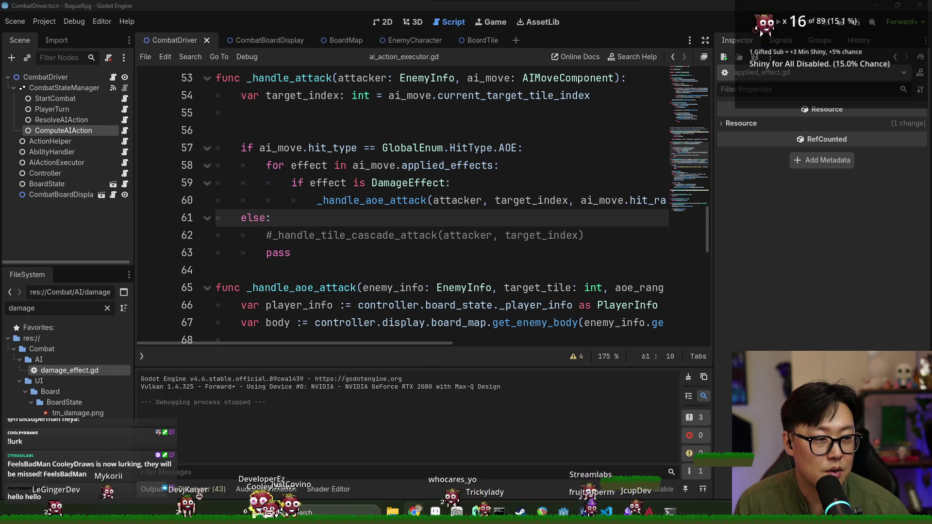
click(400, 168)
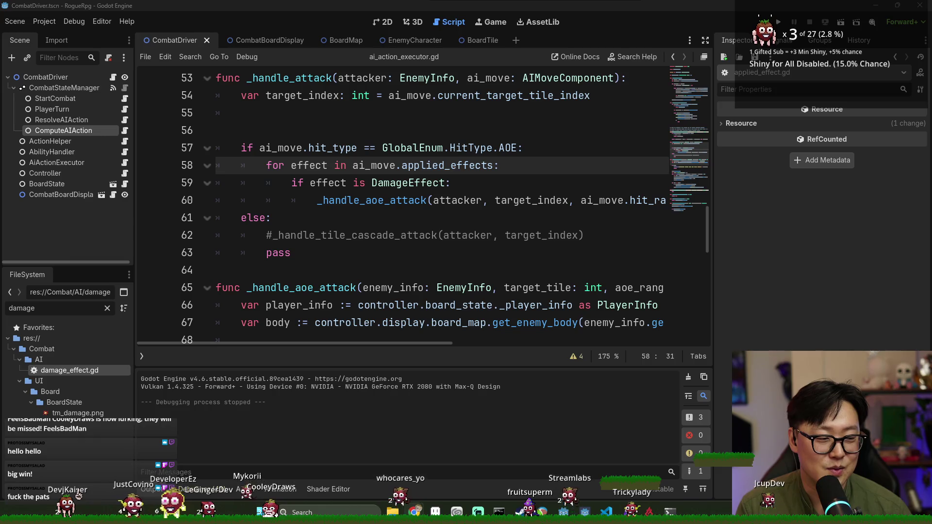
click(478, 253)
scroll(462, 236, up, 1)
scroll(384, 247, down, 3)
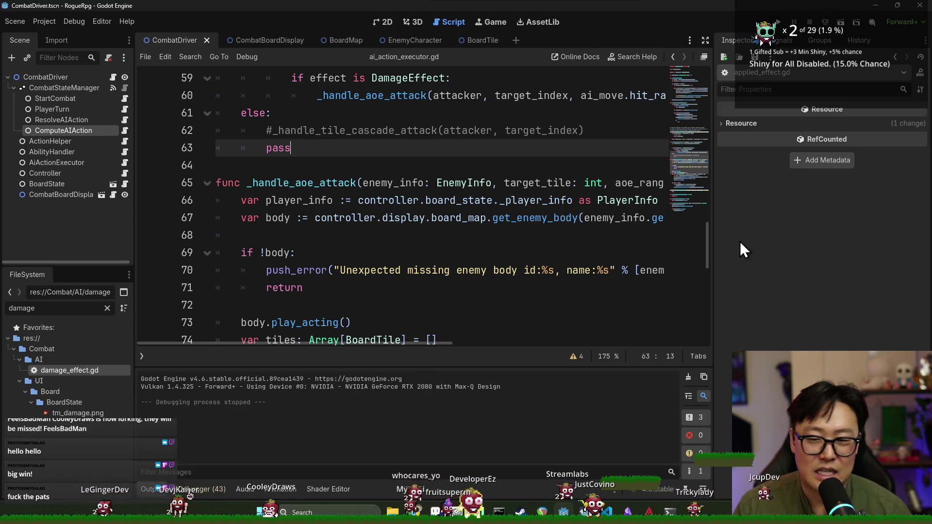
scroll(495, 233, down, 3)
scroll(487, 258, up, 1)
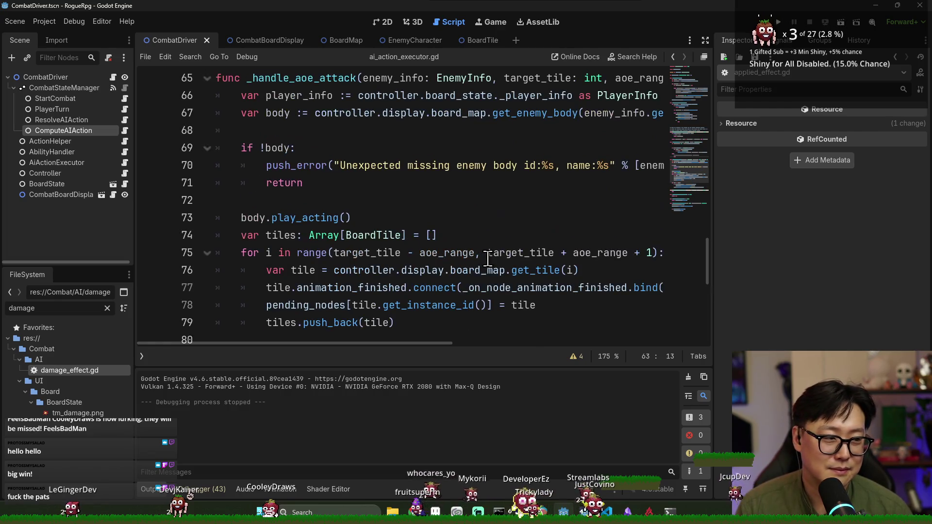
scroll(487, 258, up, 1)
key(alt+Tab)
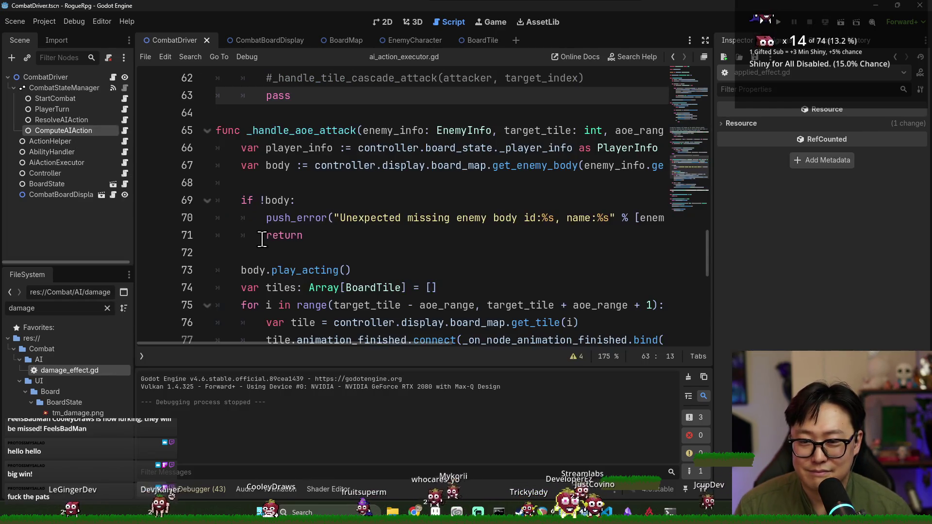
scroll(272, 237, down, 2)
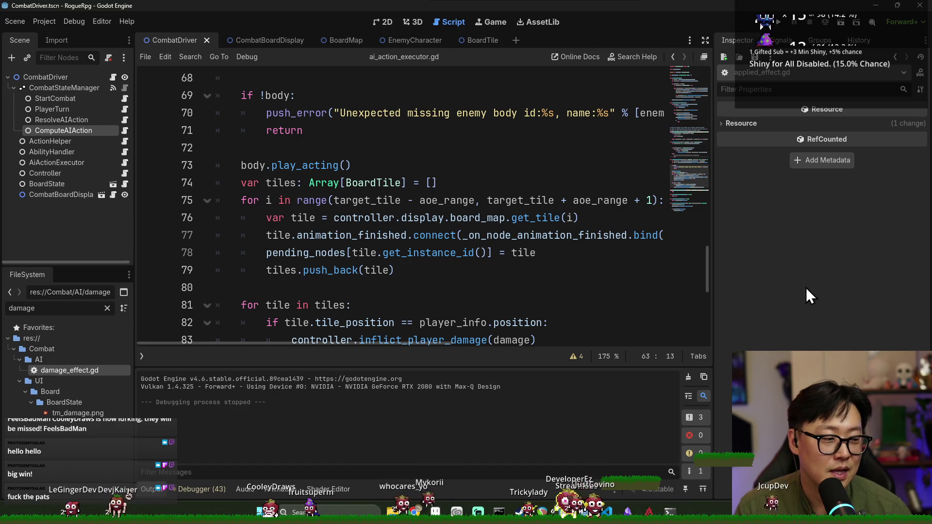
scroll(422, 209, up, 3)
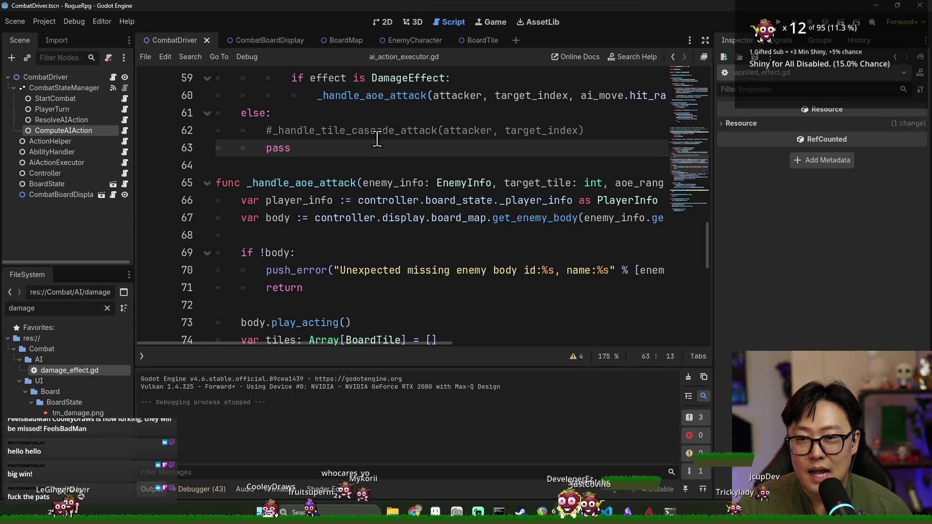
key(alt+Tab)
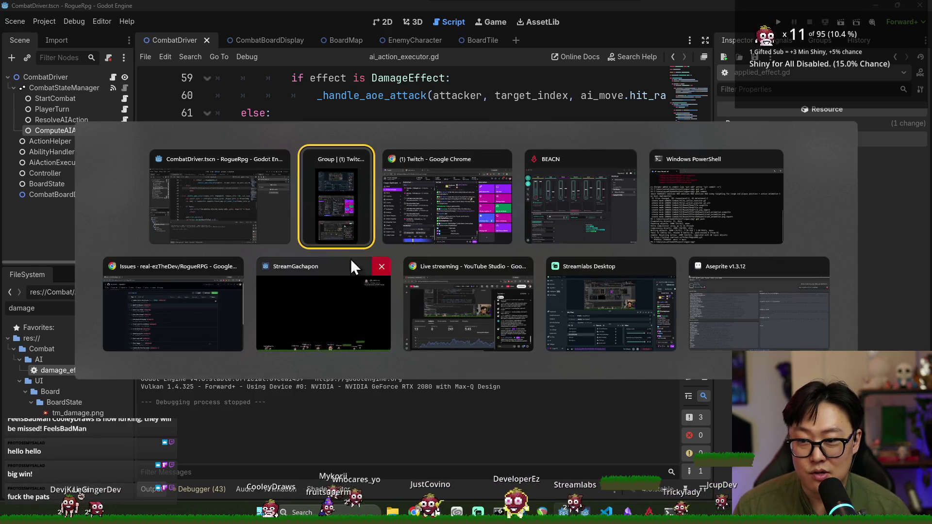
- Draft a RogueRPG issue titled 'Implement Armor' described as 'Stack of armor is removed per instance of damage.'
click(182, 313)
click(733, 115)
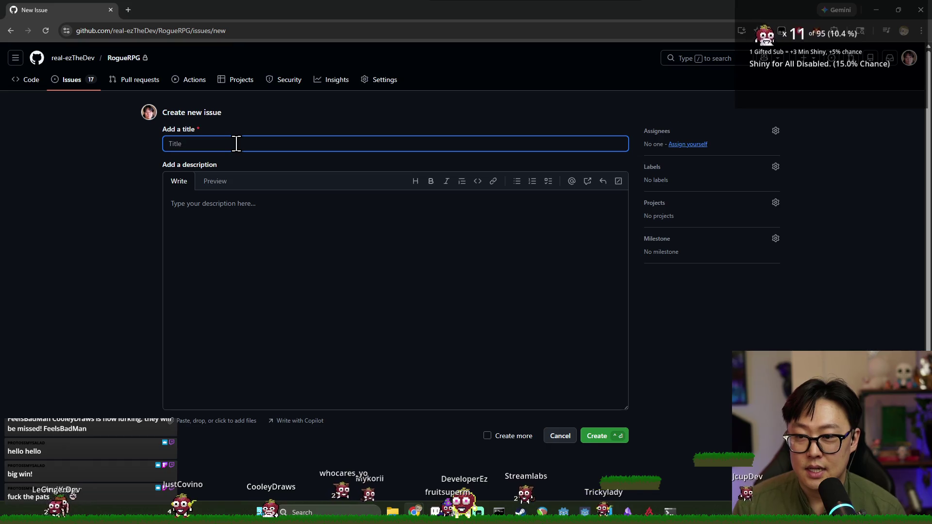
text(Stack of armor is )
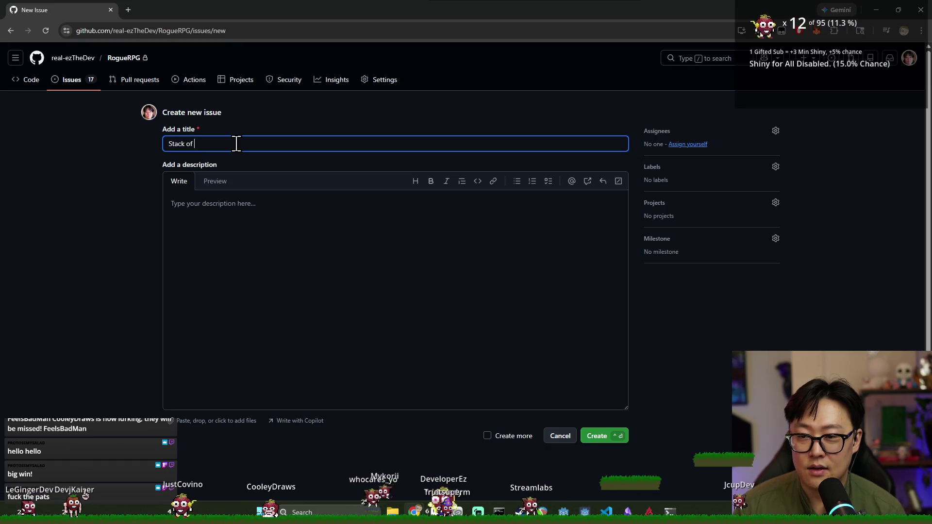
text(removed pe)
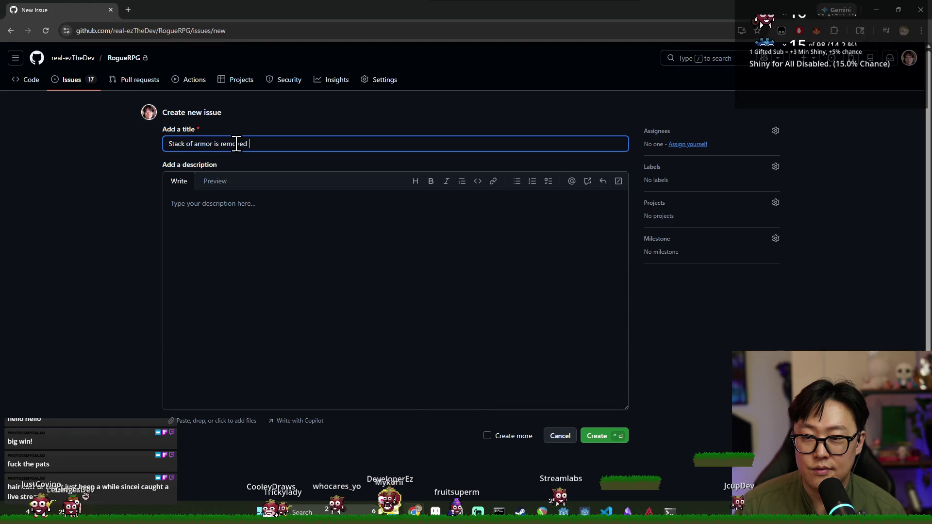
text(r instance )
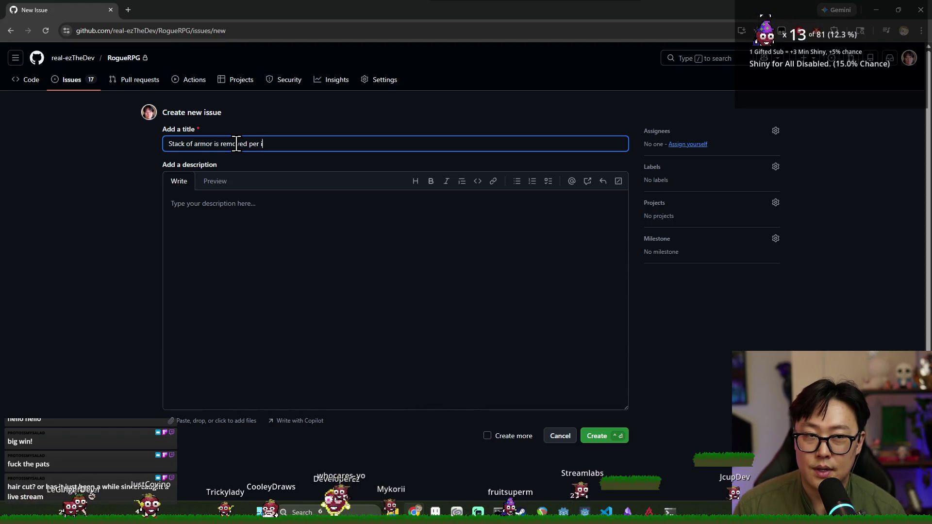
text(of damage)
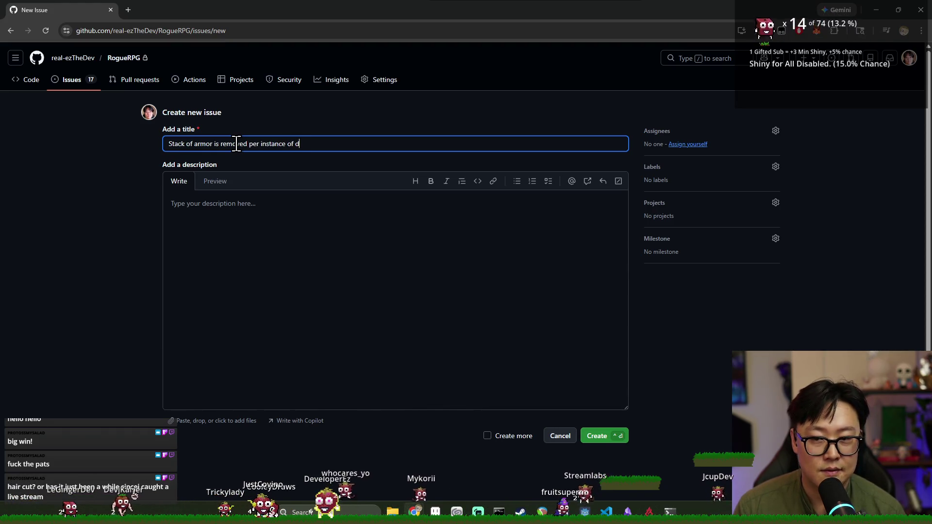
text(.)
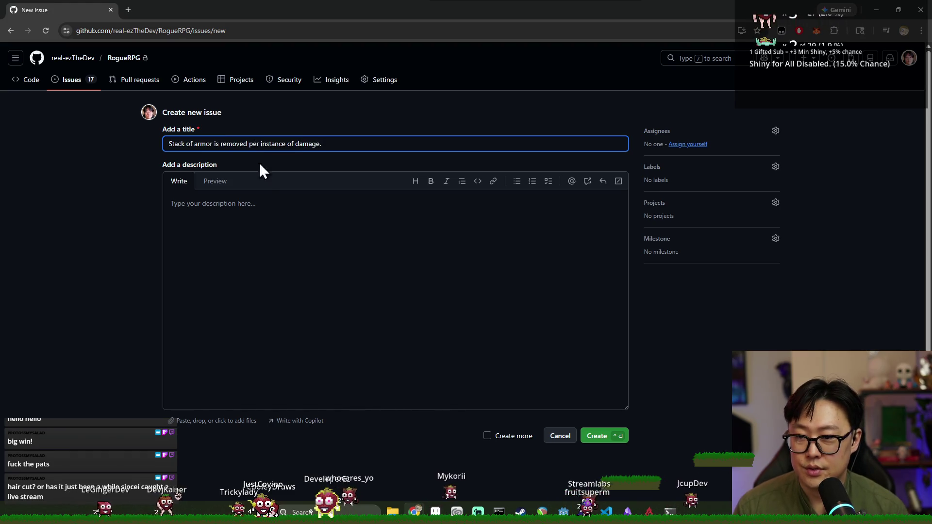
click(299, 223)
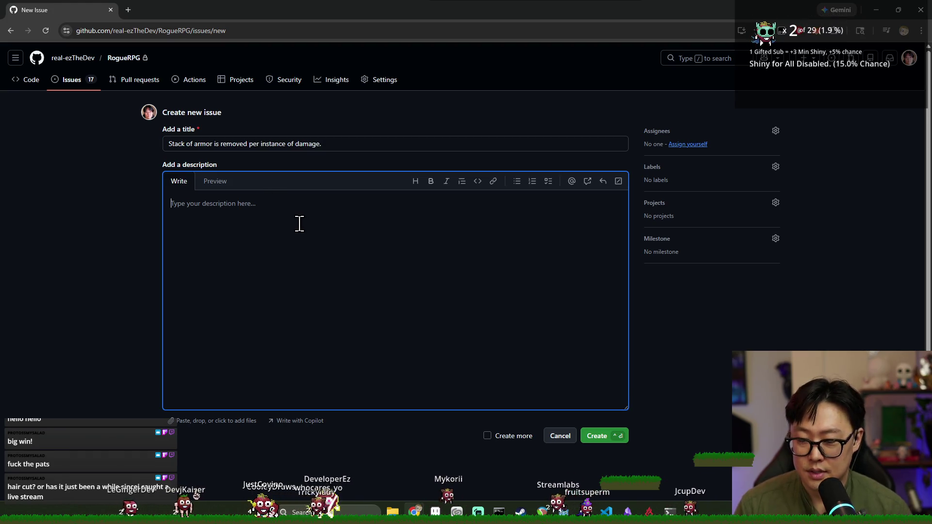
triple_click(266, 144)
key(ctrl+c)
click(254, 237)
key(ctrl+v)
triple_click(283, 143)
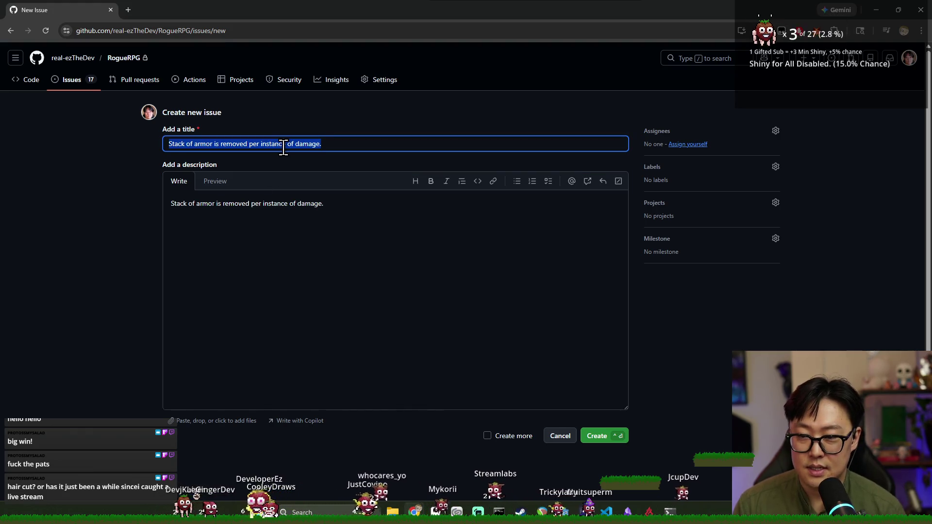
text(Implement Armor)
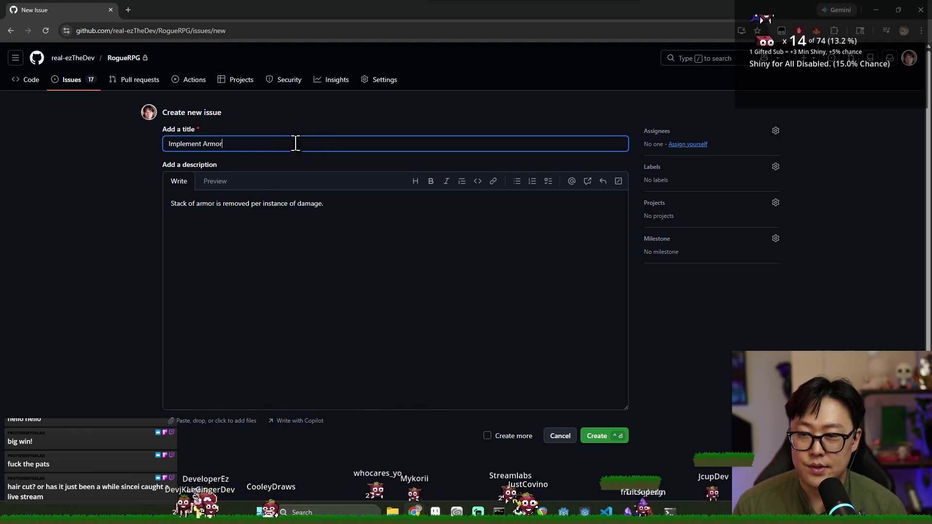
click(389, 251)
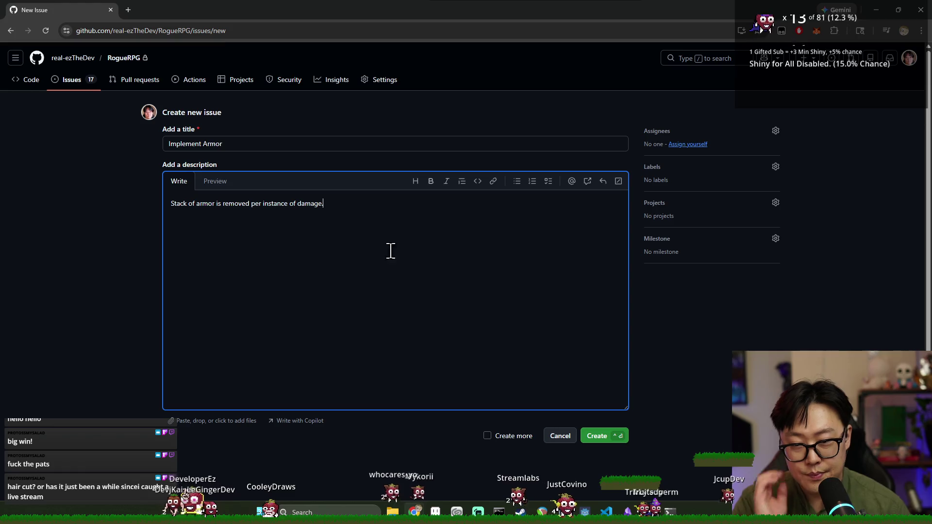
- Assign the issue to yourself, add the prototype-mvp label, and create it
click(692, 145)
click(688, 170)
scroll(711, 311, down, 2)
scroll(699, 274, up, 1)
scroll(697, 291, down, 3)
click(698, 263)
click(530, 371)
click(593, 437)
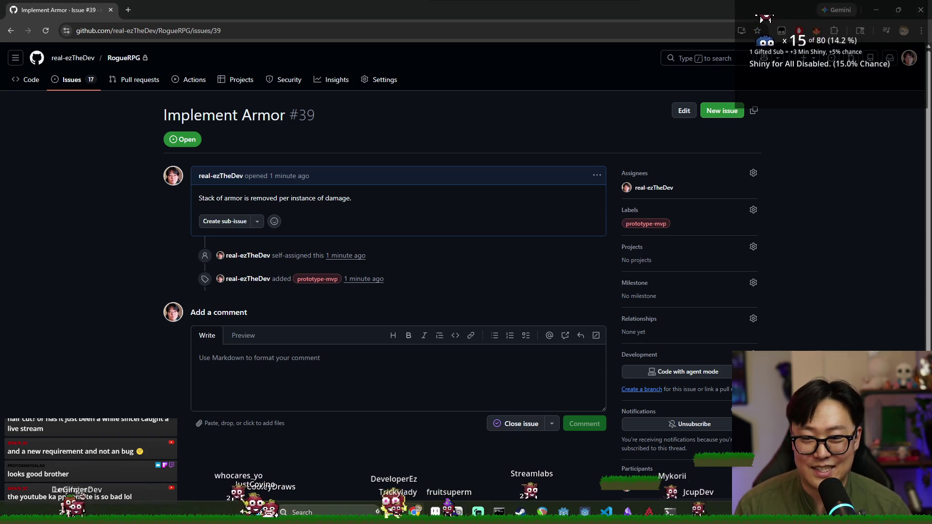
- Go back to the repository's issue list, then return to the Godot editor at line 68
key(alt+Tab)
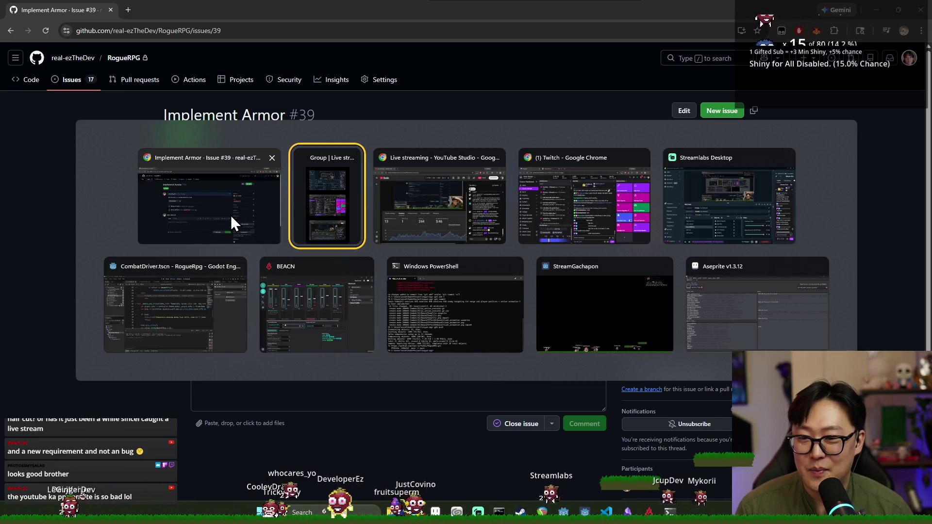
click(231, 215)
click(89, 81)
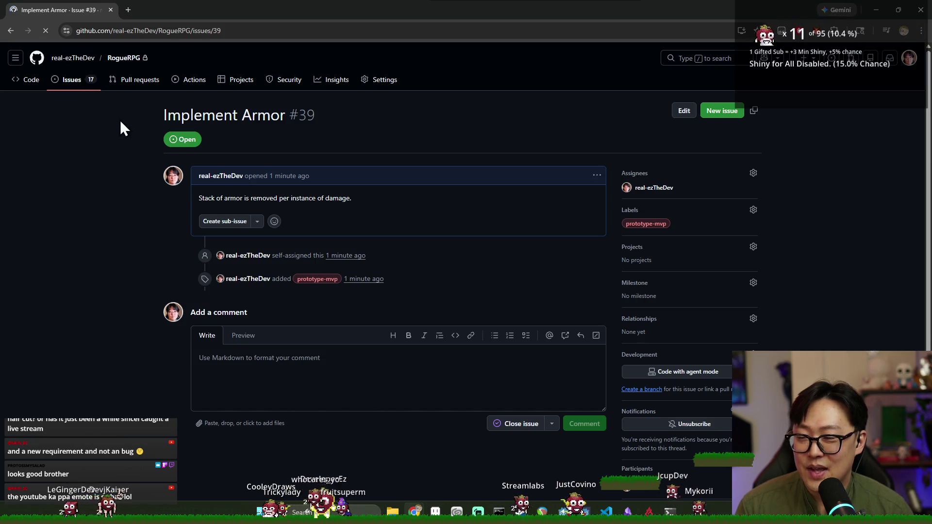
key(alt+Tab)
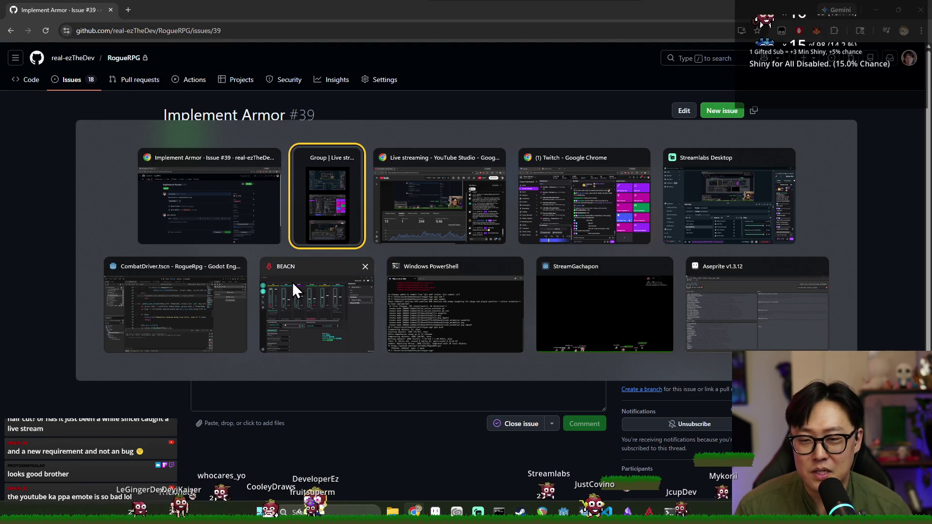
click(209, 291)
click(360, 233)
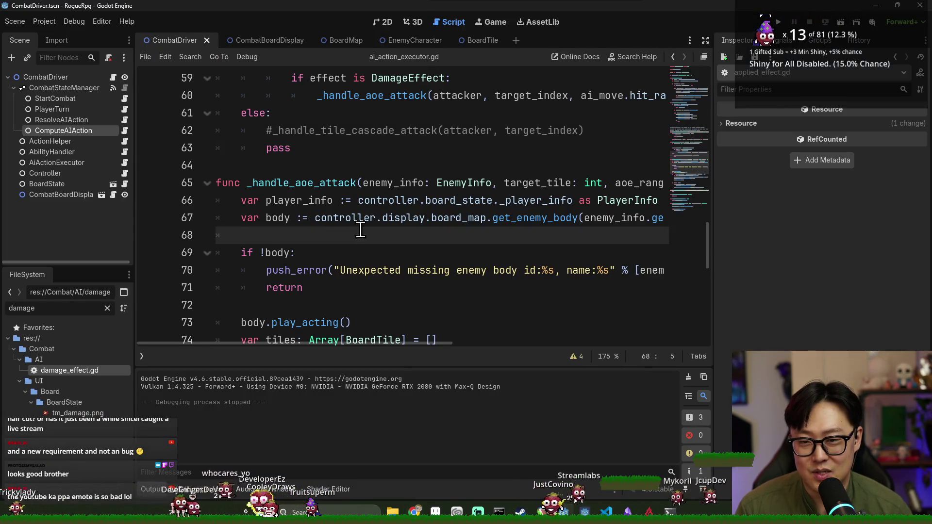
scroll(359, 231, down, 1)
scroll(416, 217, down, 1)
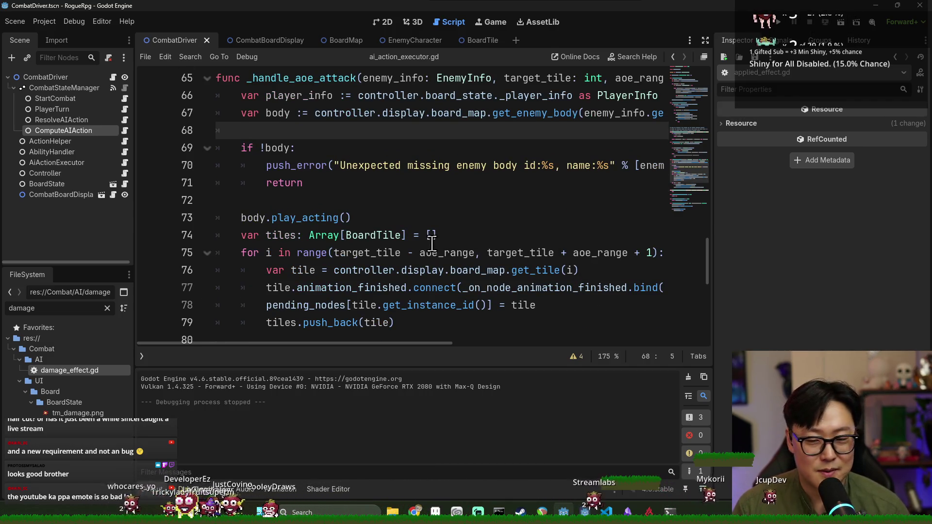
scroll(315, 221, up, 2)
key(ctrl+s)
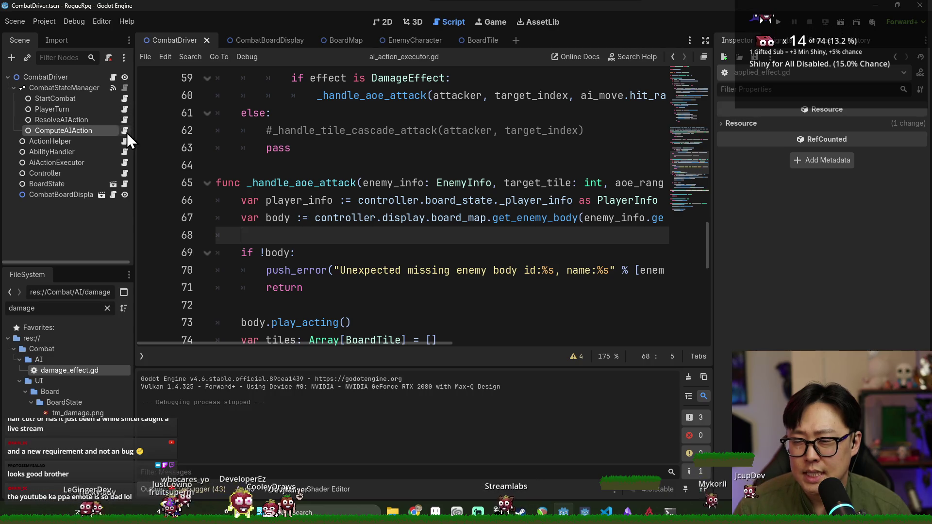
click(124, 173)
click(369, 201)
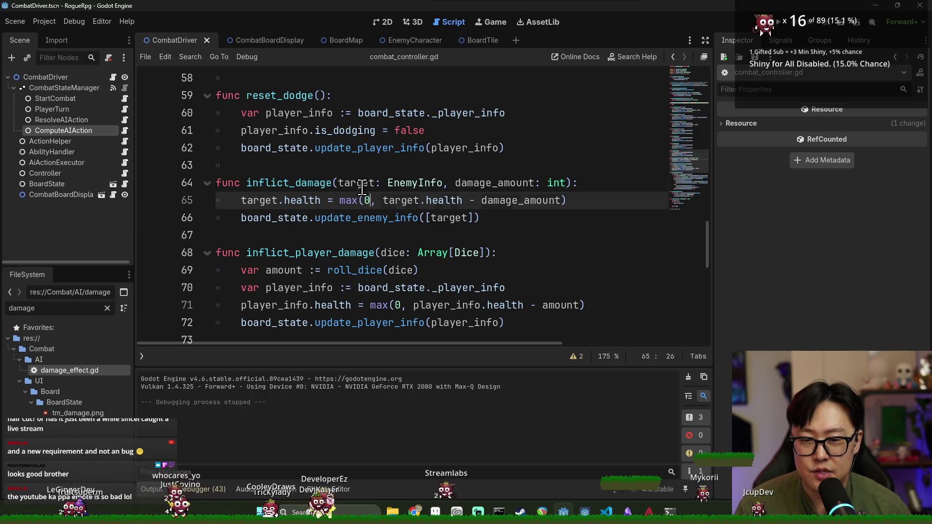
ctrl+click(407, 183)
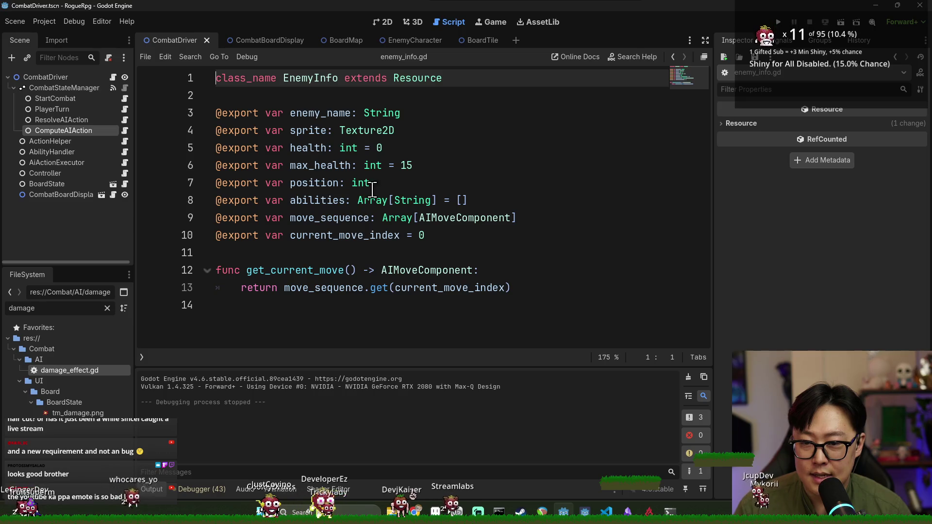
click(459, 166)
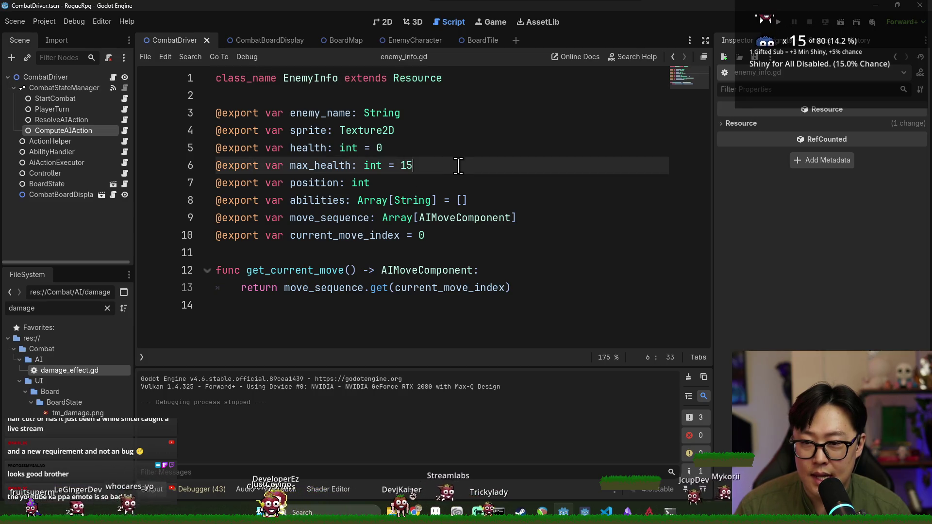
key(Return)
text(2)
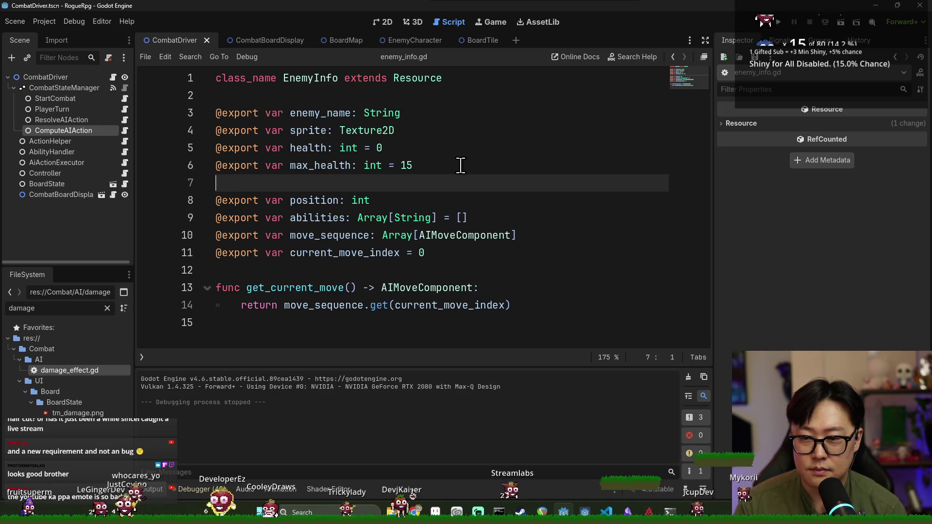
text(xport var current_armor_)
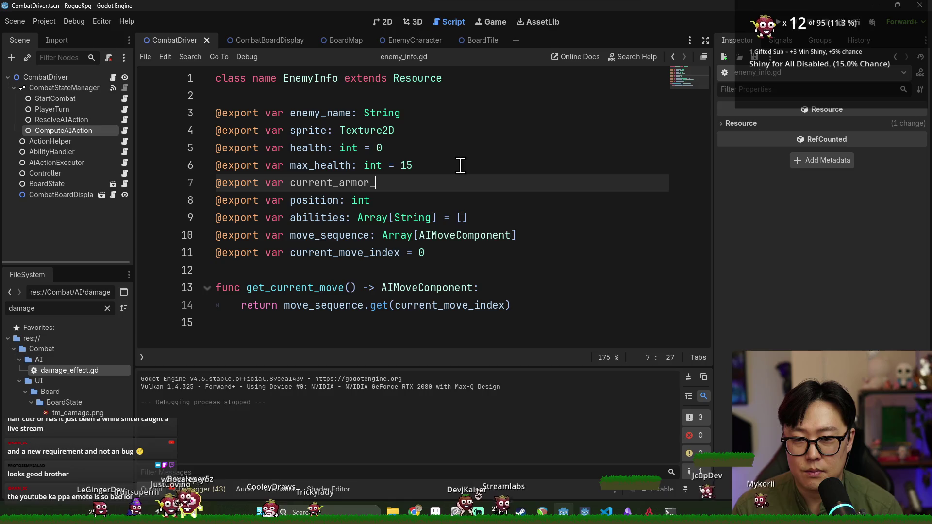
text( 0)
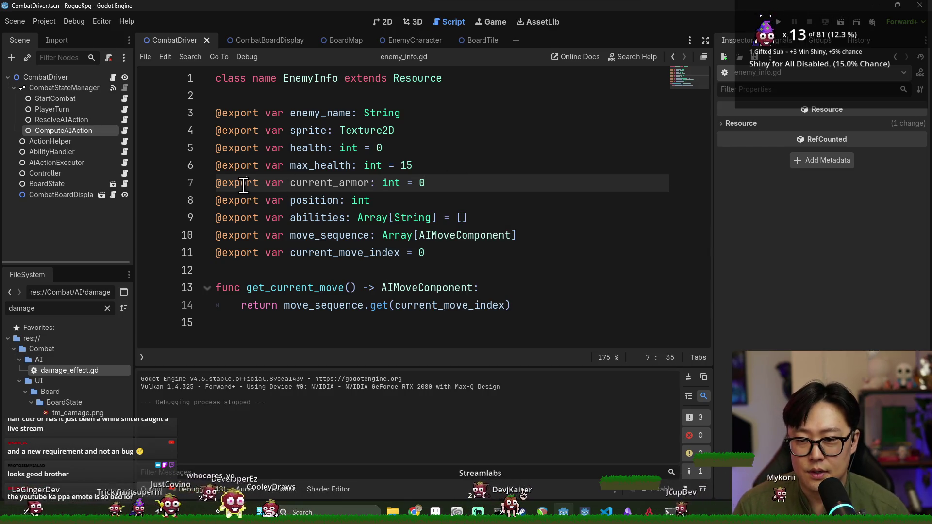
triple_click(244, 185)
key(ctrl+s)
- Navigate back from enemy_info.gd to inflict_damage in combat_controller.gd
click(315, 182)
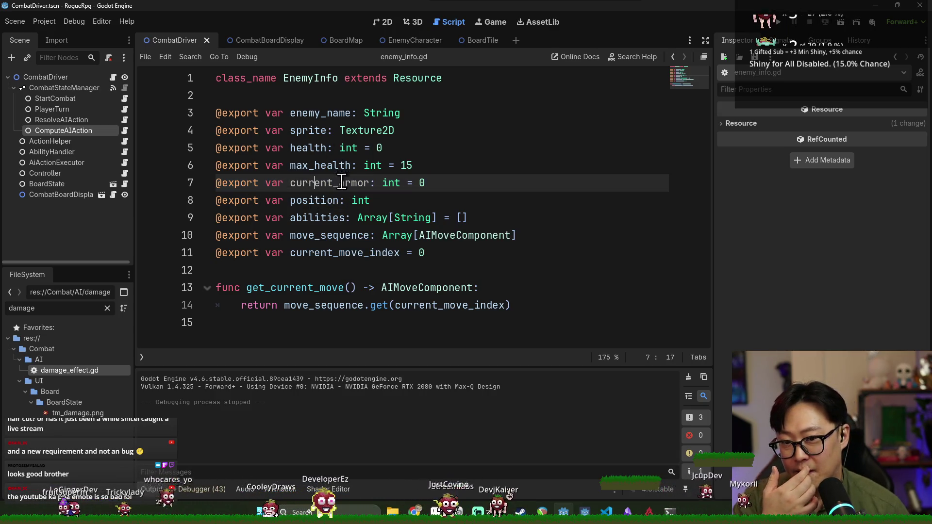
click(328, 201)
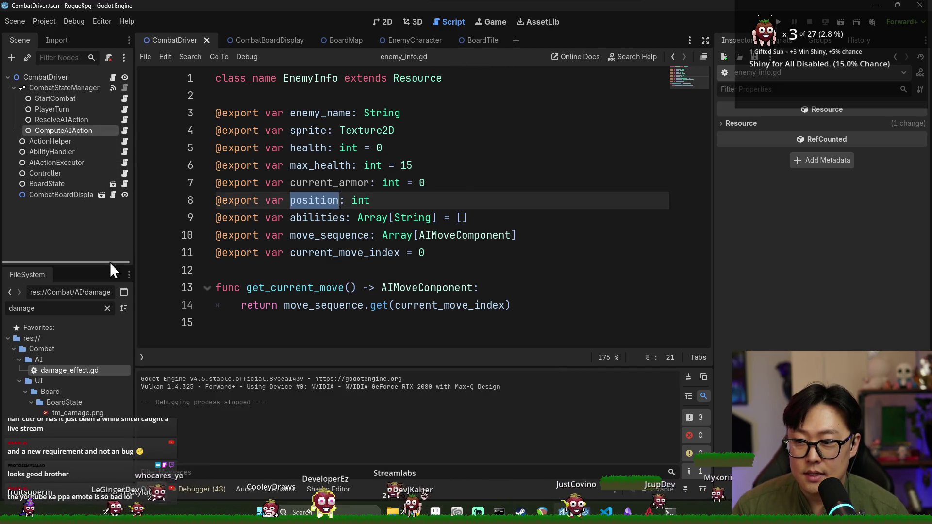
click(402, 130)
key(alt+Left)
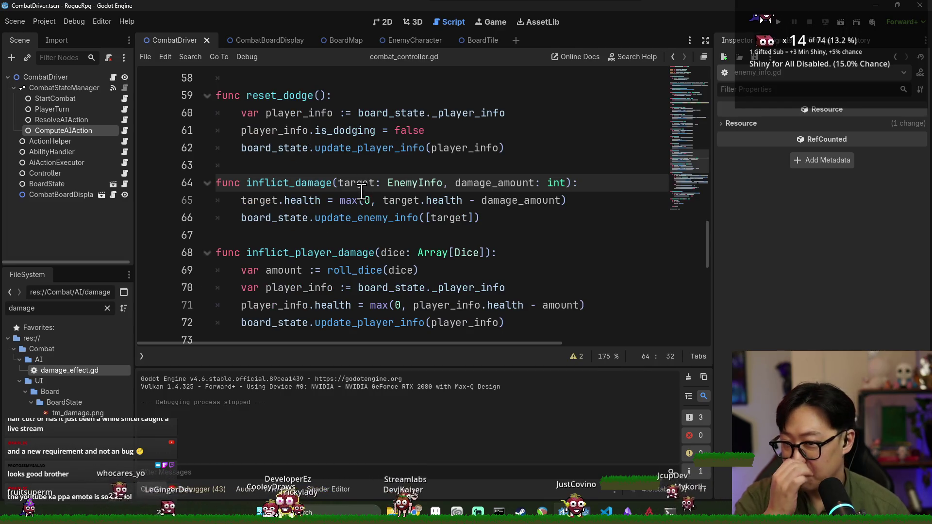
- Open an 'if' check on target.current_armor at the start of inflict_damage
scroll(363, 187, down, 1)
click(434, 149)
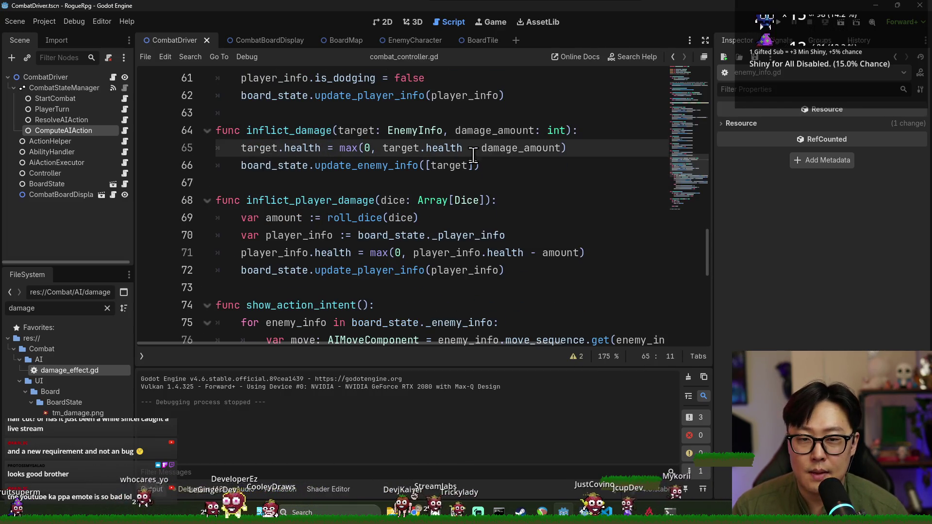
double_click(260, 148)
click(606, 132)
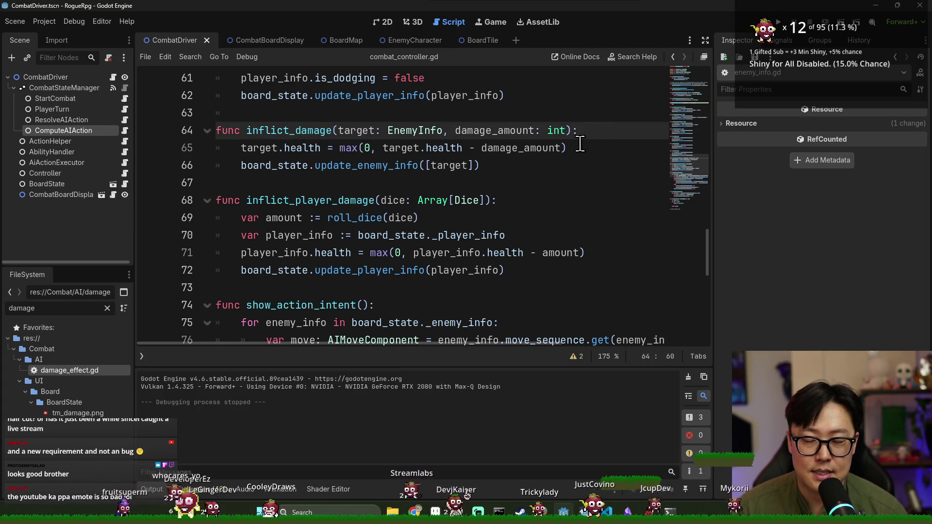
key(Return)
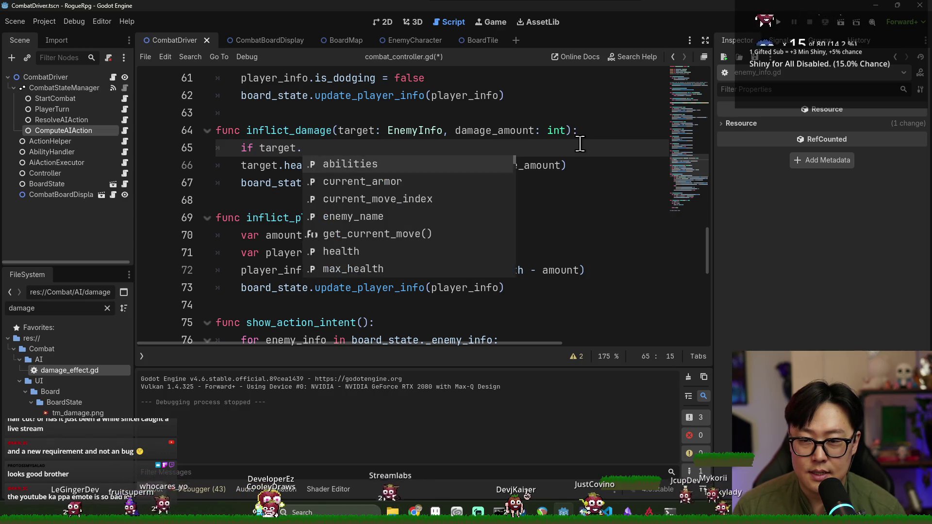
text(h)
key(BackSpace)
text(armor)
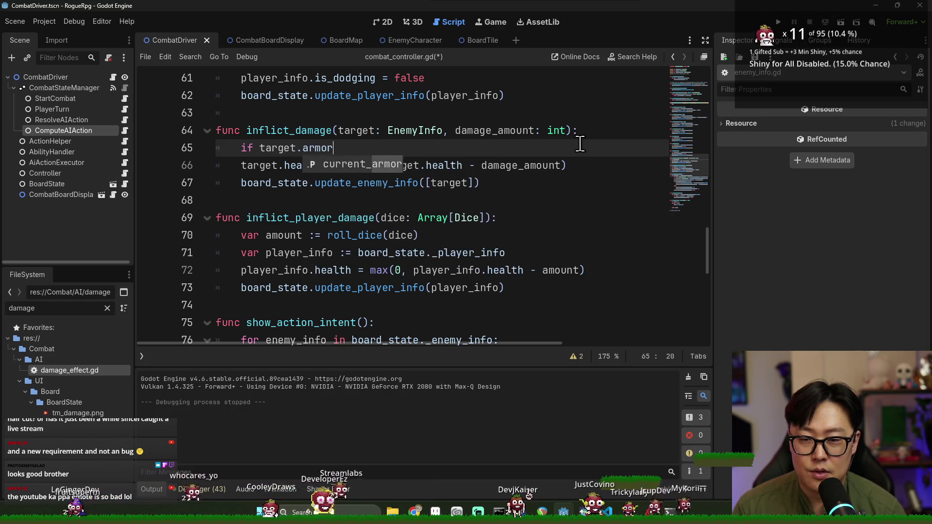
key(Return)
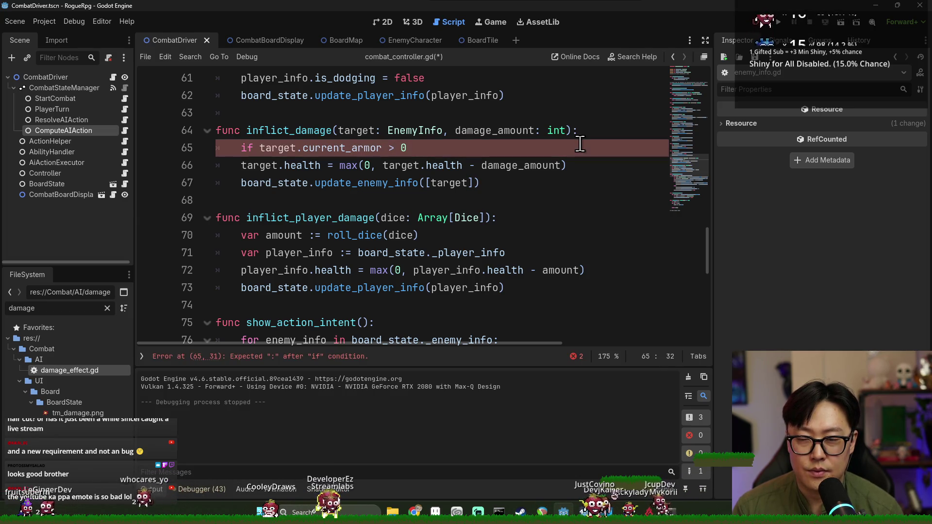
text(:)
key(Return)
- Make the armor check's body subtract 1 from target.current_armor
text(target.c)
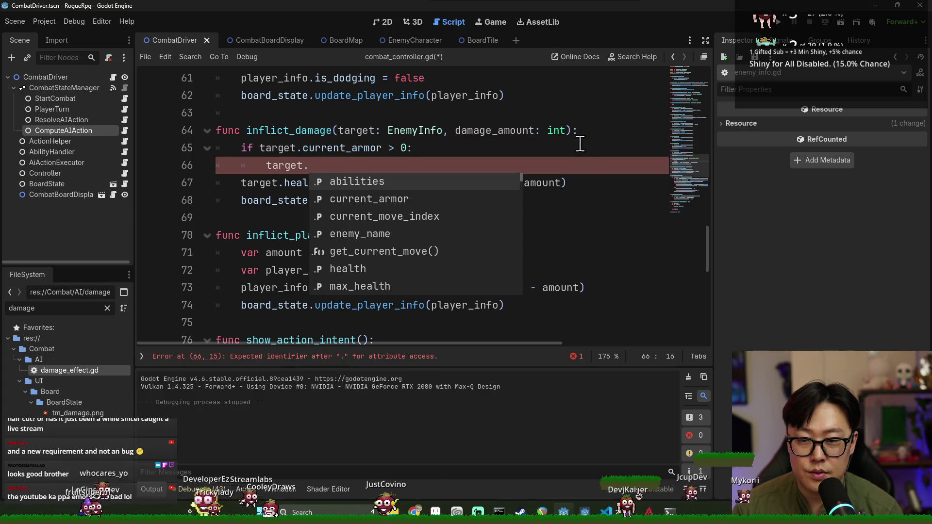
key(Return)
text(t_armor -=)
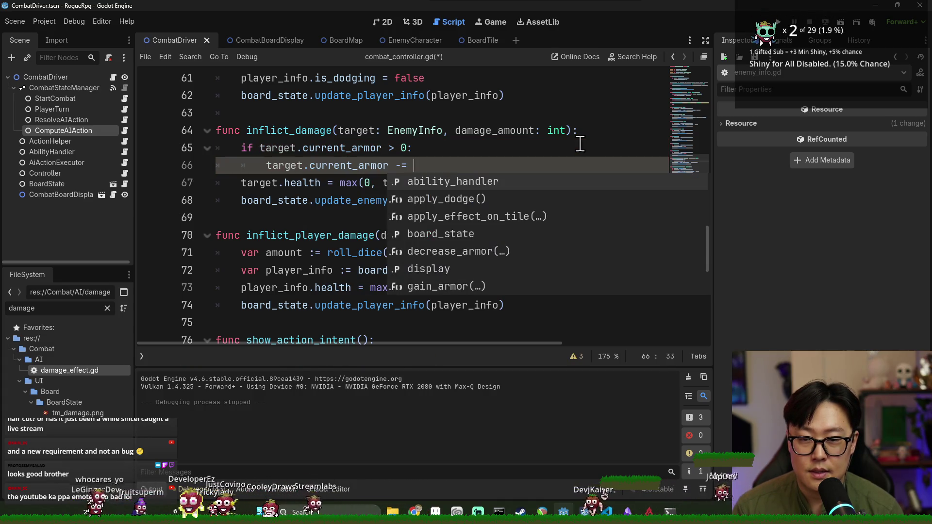
key(BackSpace)
text(1)
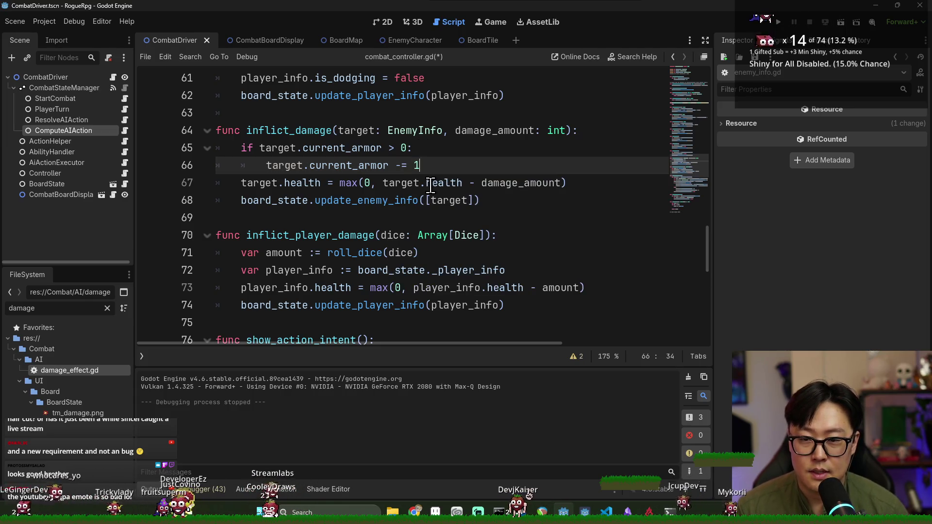
key(Return)
- Indent the enemy health reduction under an else branch, then move to inflict_player_damage
double_click(286, 166)
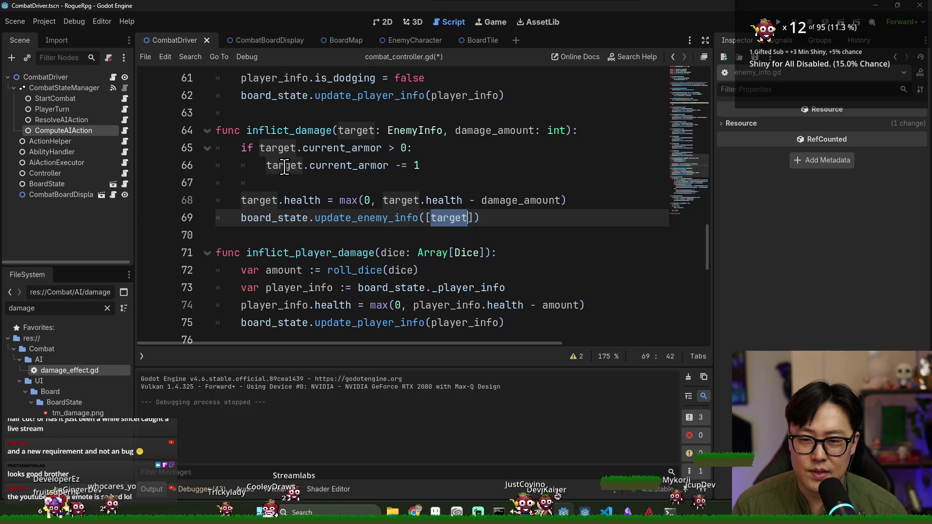
click(301, 185)
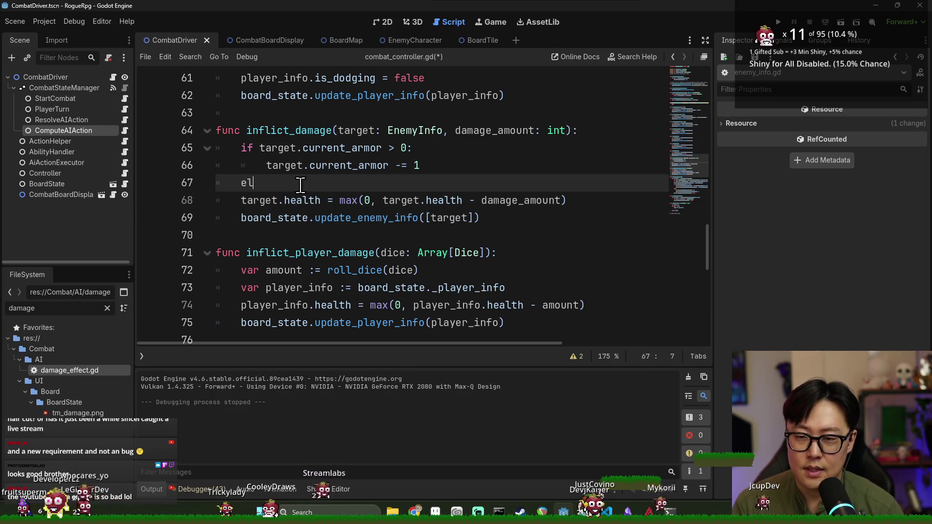
click(230, 200)
key(Tab)
click(346, 199)
double_click(258, 184)
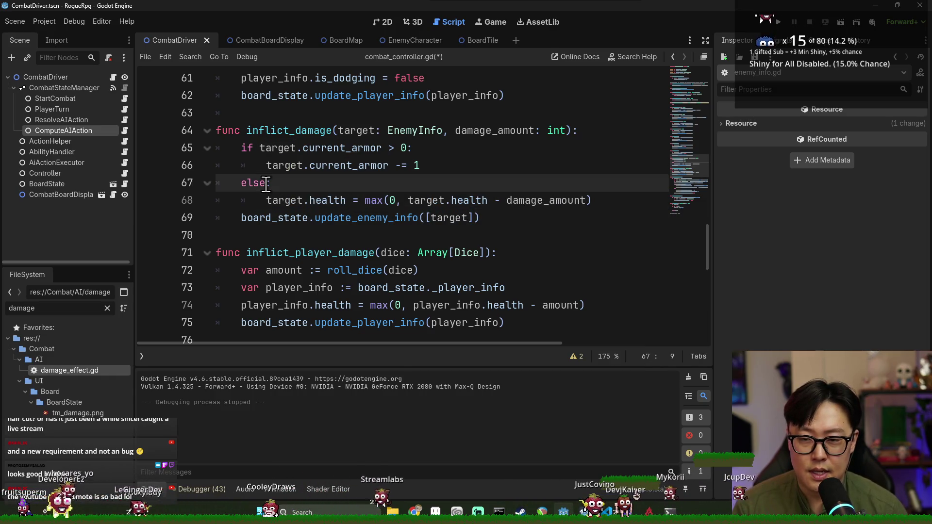
click(444, 217)
scroll(274, 228, down, 2)
click(280, 166)
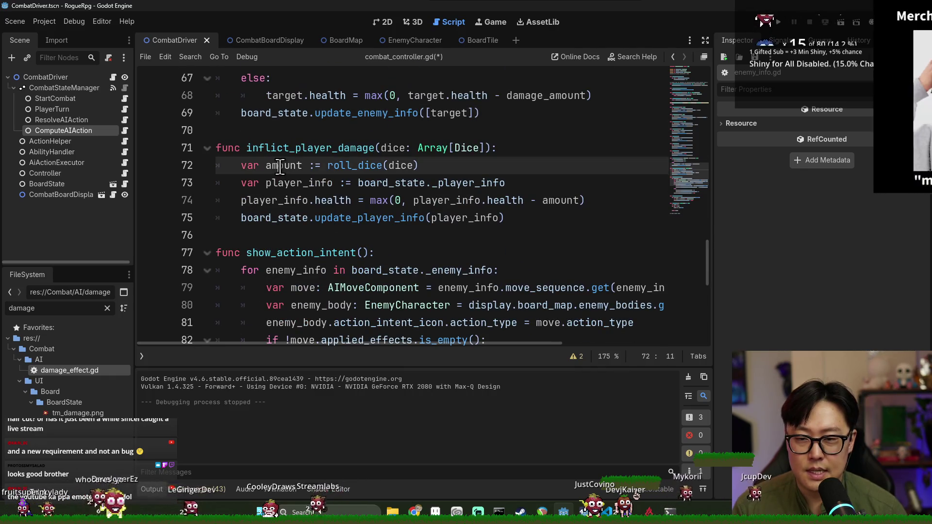
- Add 'if player_info.armor > 0:' with a one-point armor decrement in inflict_player_damage
double_click(280, 166)
double_click(298, 182)
click(552, 188)
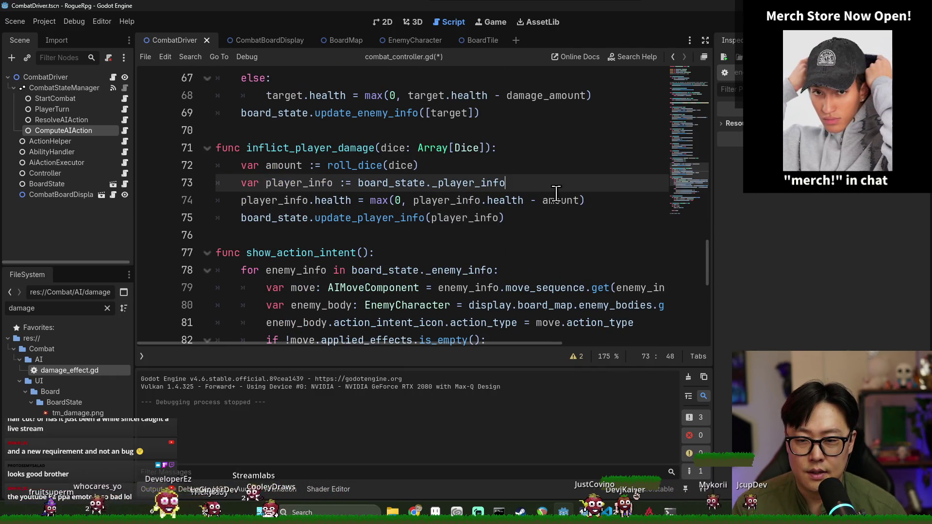
key(Return)
key(Return)
key(BackSpace)
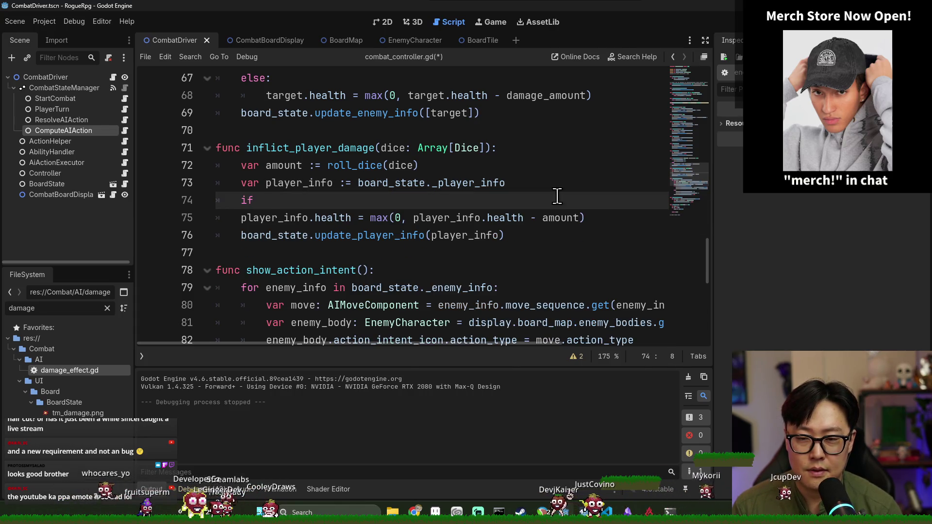
text(ayer_info.armor > 0)
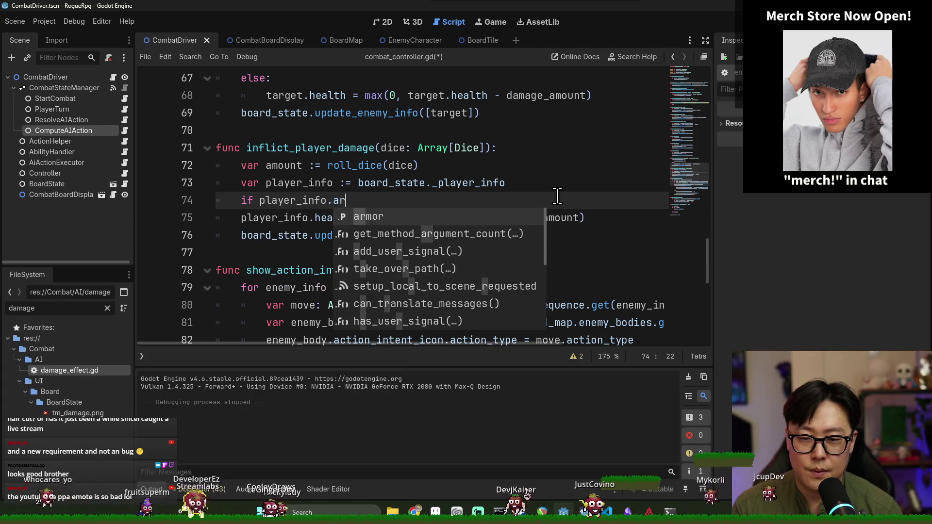
text(:)
key(Return)
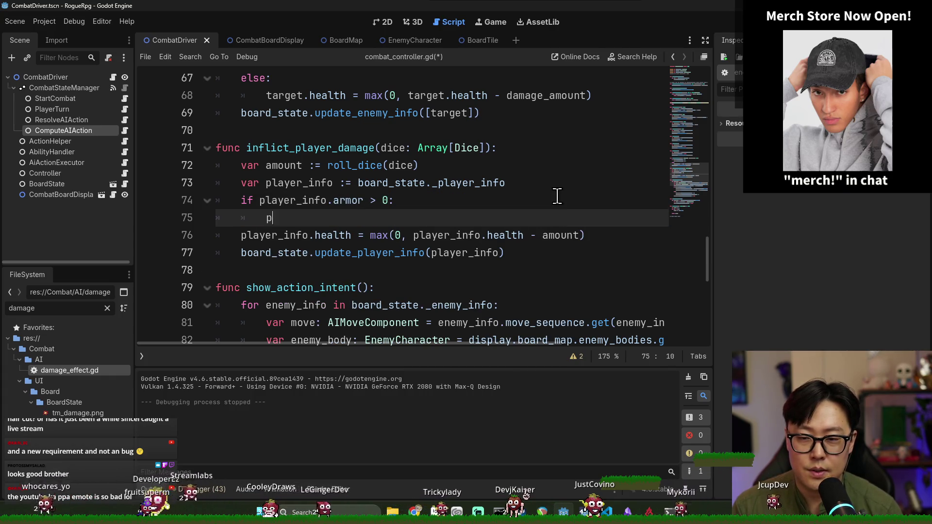
text(1)
- Add an else: branch and indent the player health reduction under it
click(239, 235)
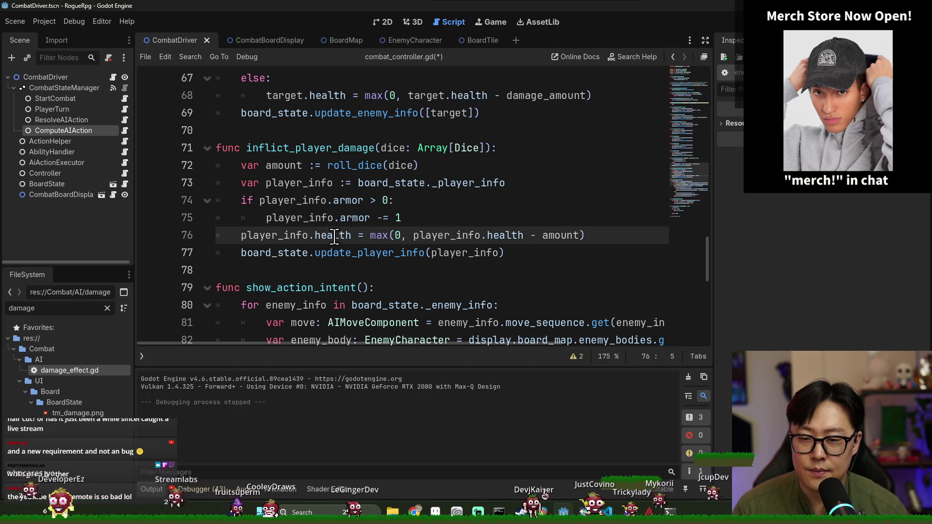
click(417, 218)
key(Return)
key(BackSpace)
text(else:)
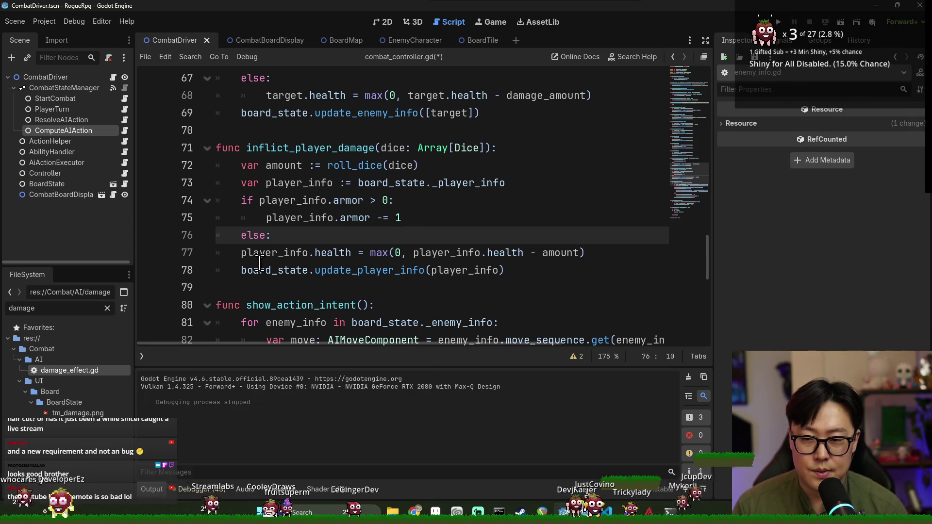
key(Down)
key(Home)
key(Tab)
- Save combat_controller.gd and launch the game to test armor
key(ctrl+s)
click(365, 165)
click(328, 273)
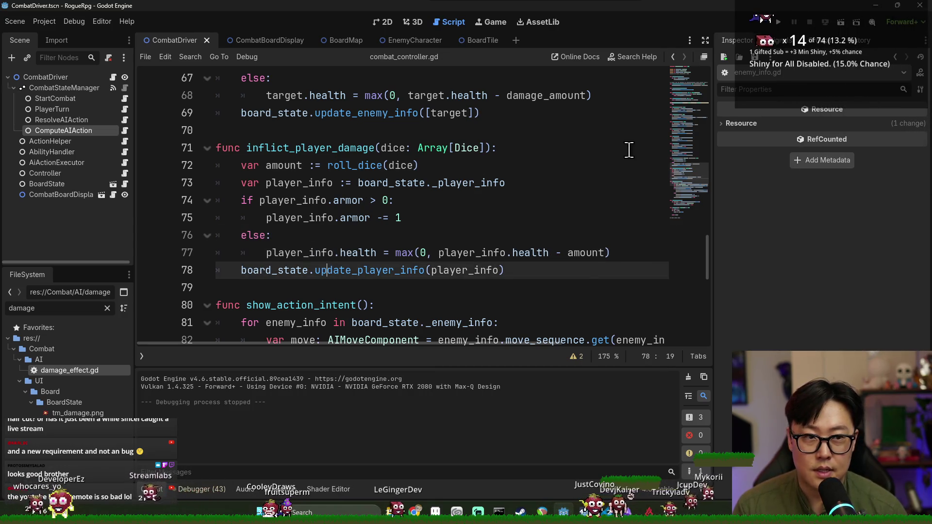
click(778, 22)
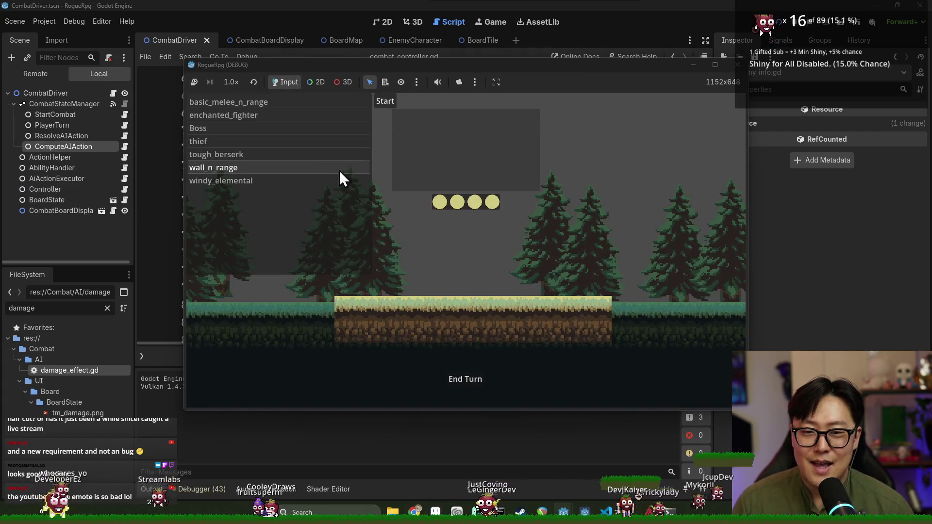
- Start the first enemy setup, move the player one tile left, shield, end the turn, then stop the game
click(284, 106)
click(374, 102)
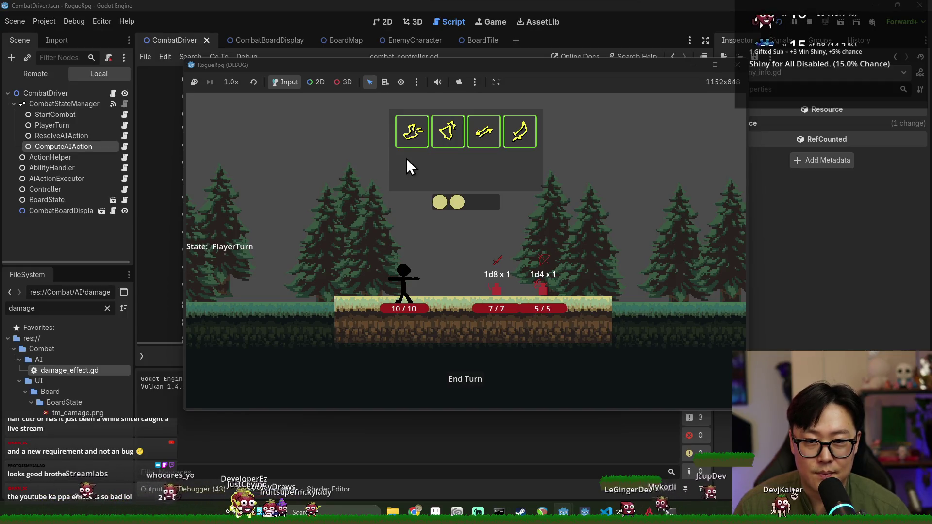
click(414, 135)
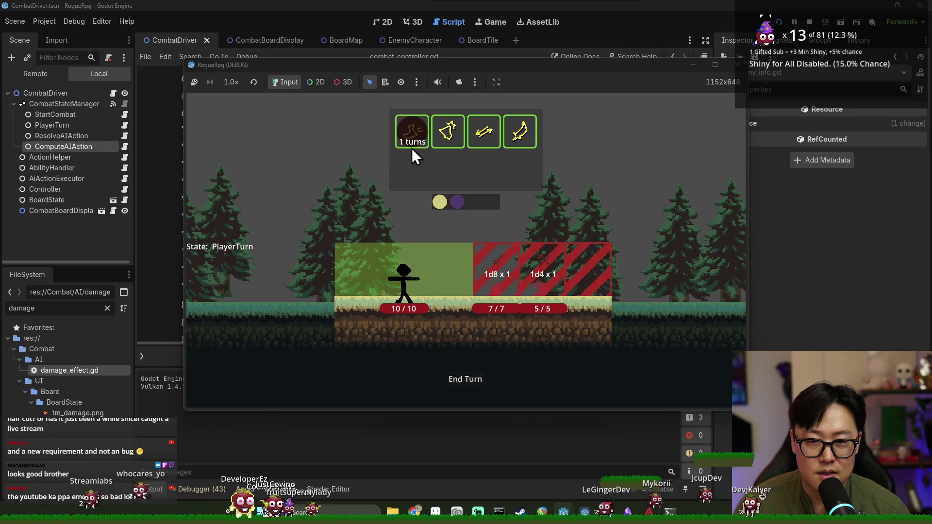
click(351, 267)
click(445, 134)
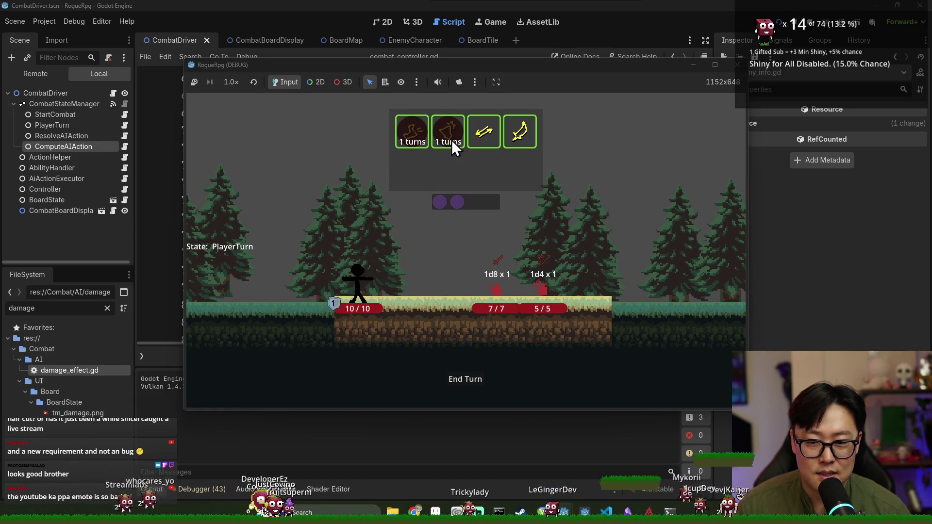
click(470, 374)
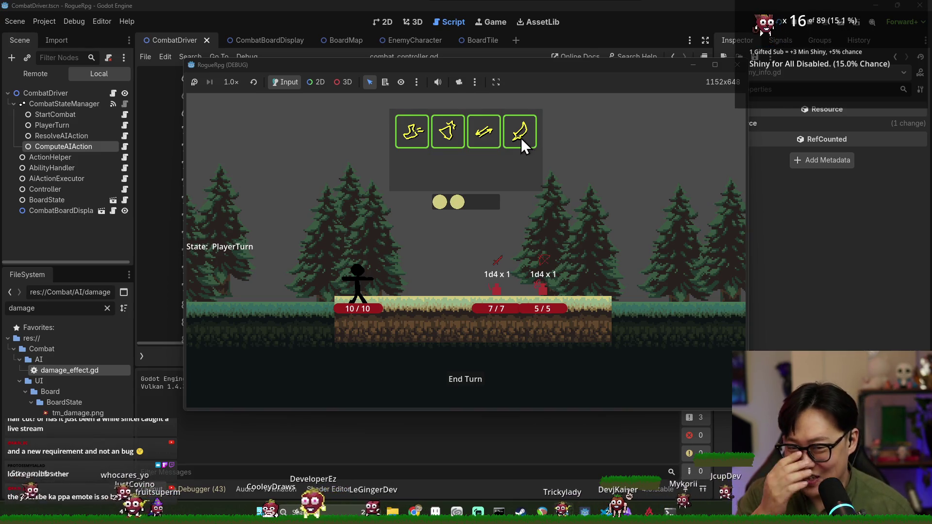
key(F8)
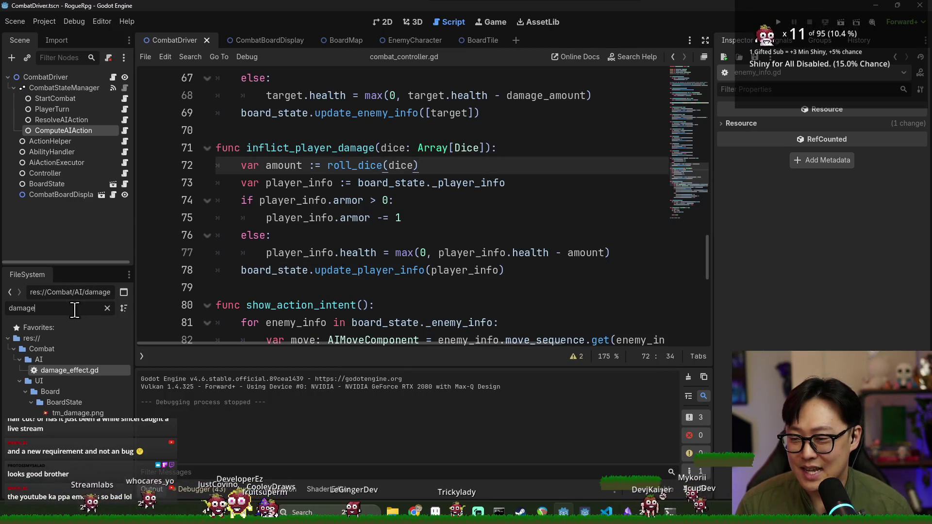
- Filter the FileSystem for 'stab' and open the StabAction scene
key(BackSpace)
key(BackSpace)
key(BackSpace)
text(gger)
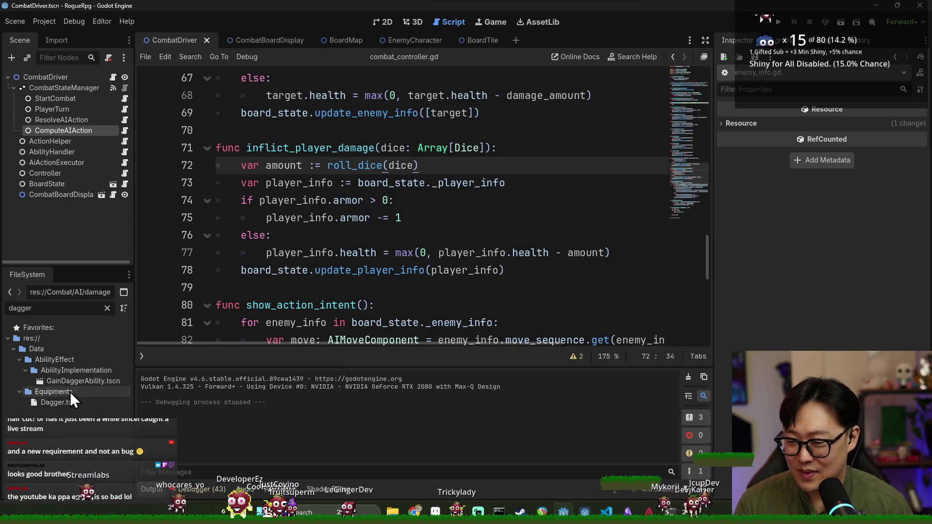
click(71, 382)
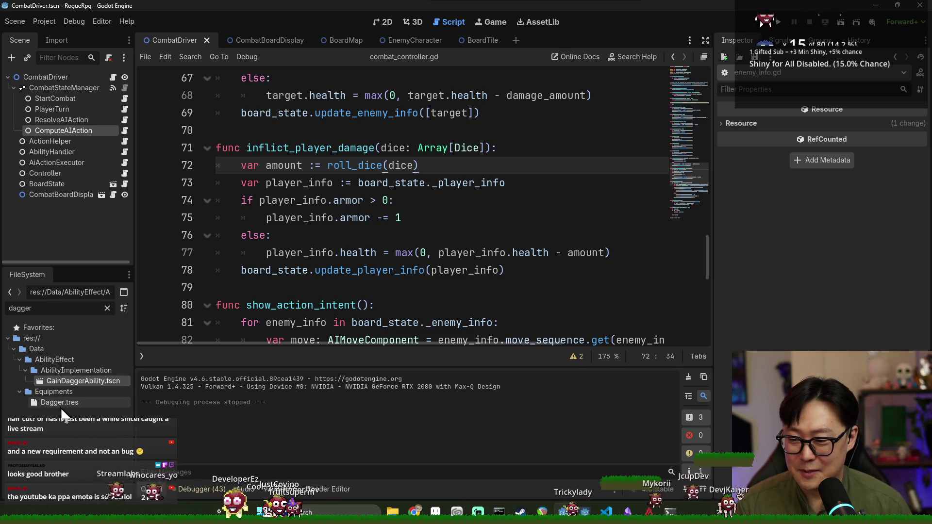
double_click(59, 305)
text(stab)
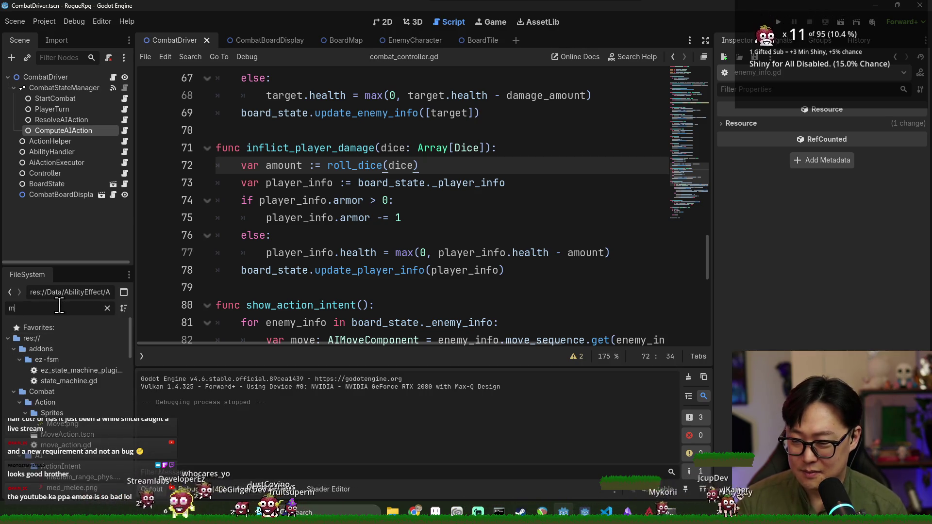
double_click(72, 391)
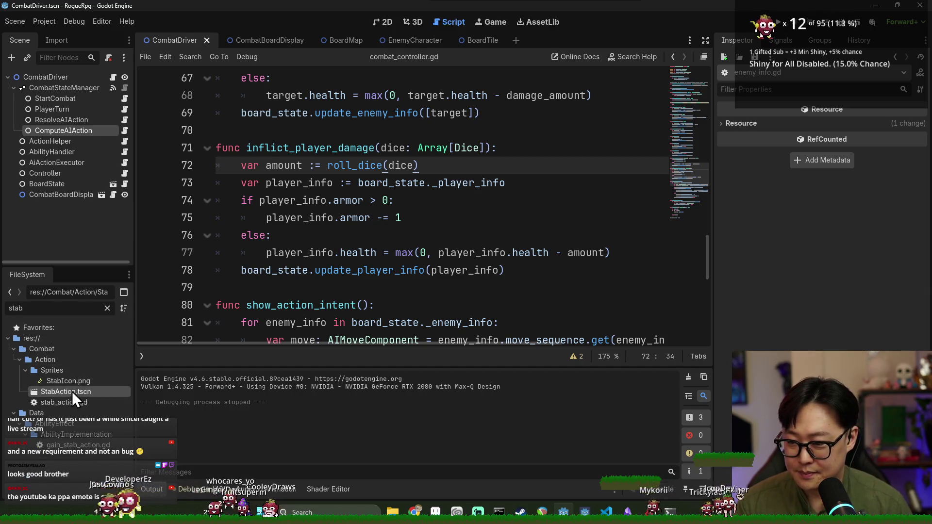
- Set StabAction's Stamina Cost to 1, save the scene, and run the project again
drag(854, 188, 842, 188)
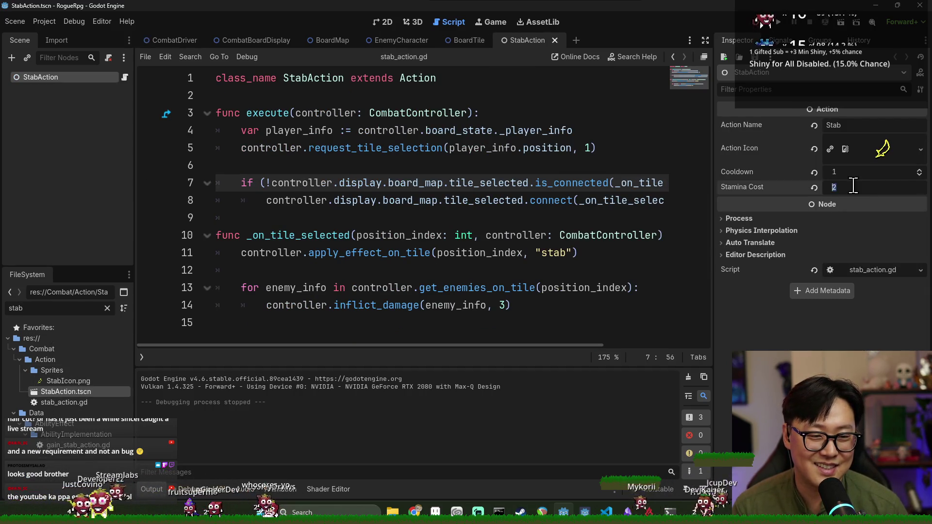
key(ctrl+s)
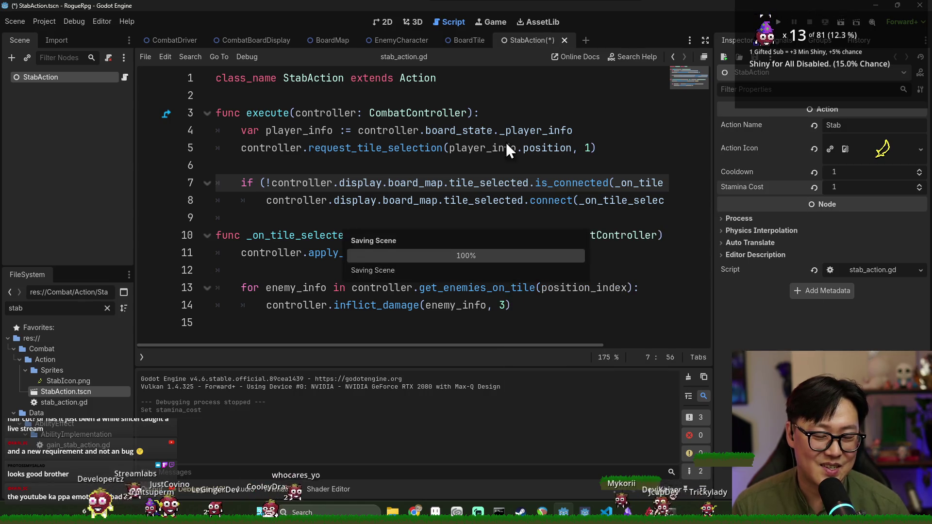
click(388, 130)
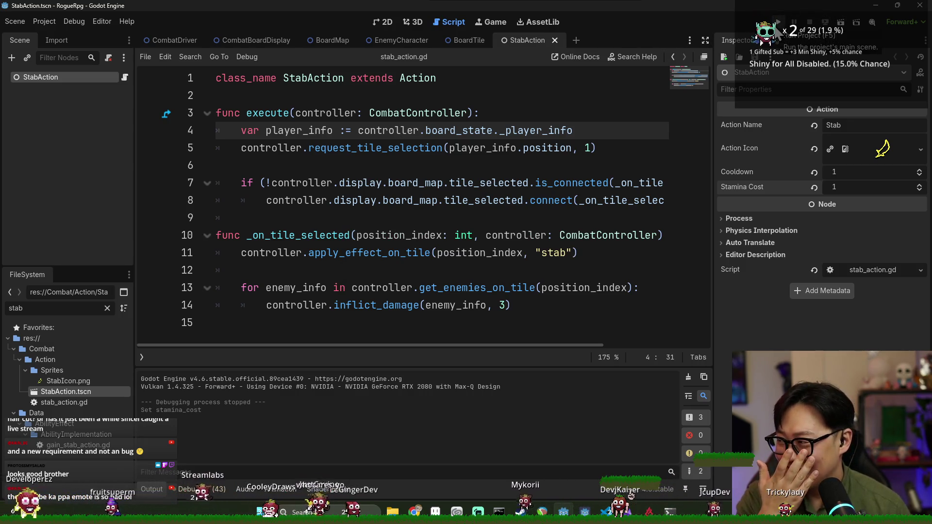
click(778, 23)
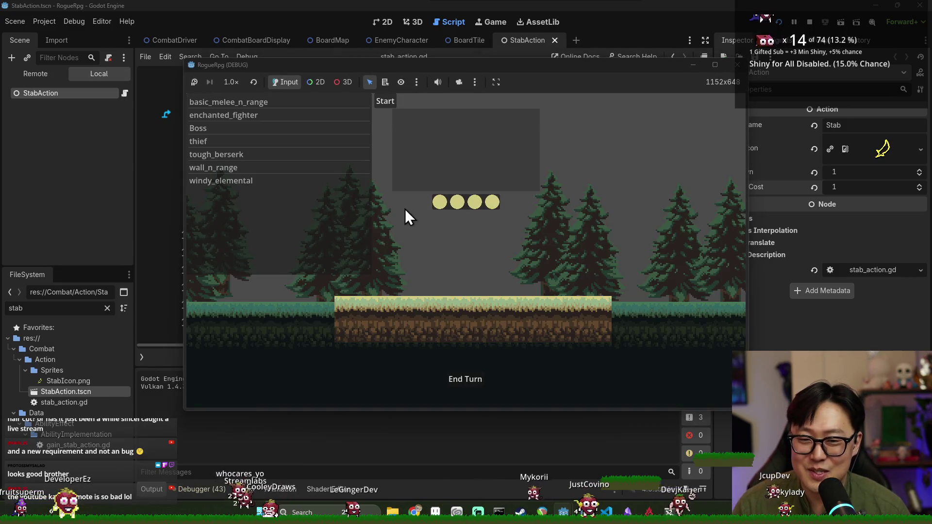
- Start the basic_melee_n_range fight, move the player one tile right, shield, and end the turn
click(271, 102)
click(384, 102)
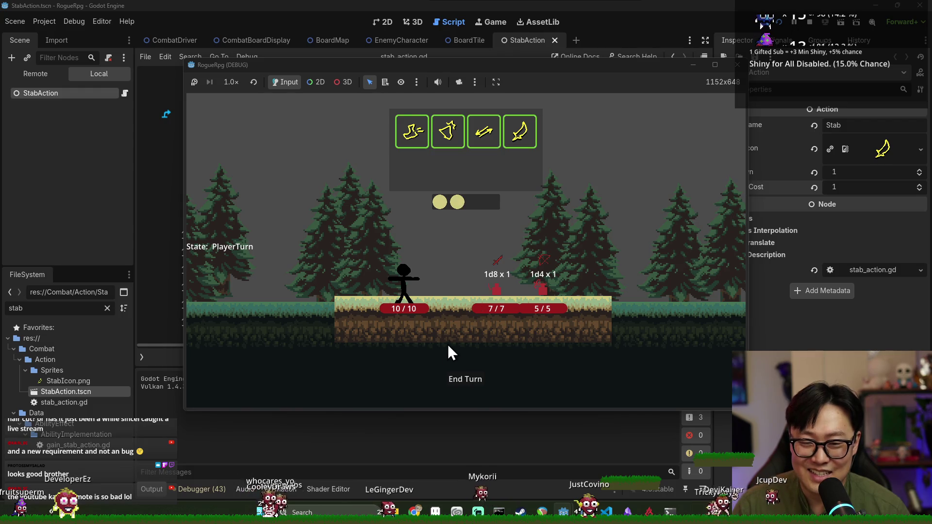
click(415, 141)
click(444, 262)
click(445, 149)
click(474, 377)
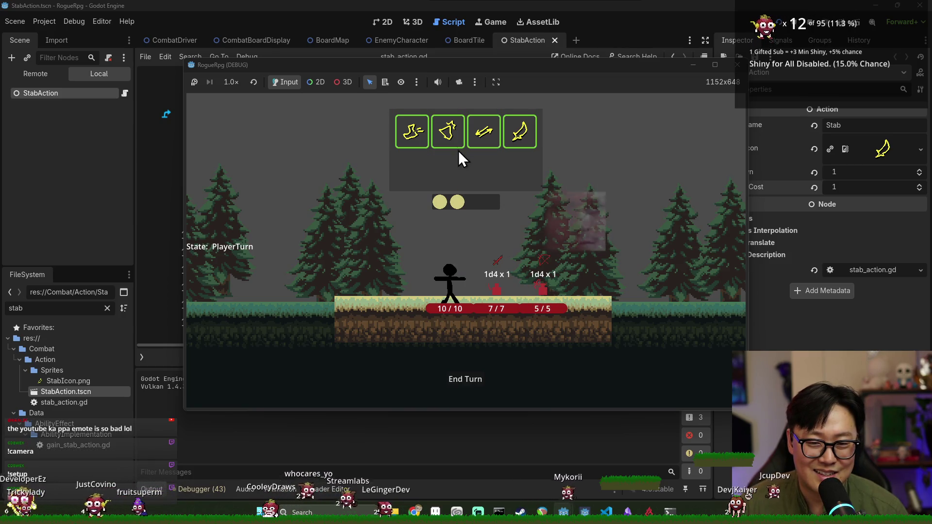
- Shield the player and Stab the first enemy, dropping it from 7/7 to 4/7
click(453, 137)
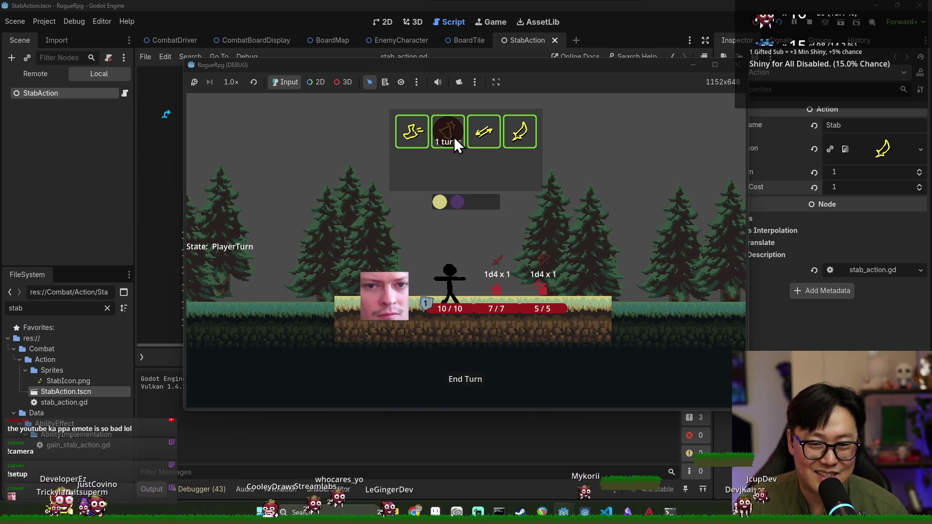
click(524, 137)
click(490, 278)
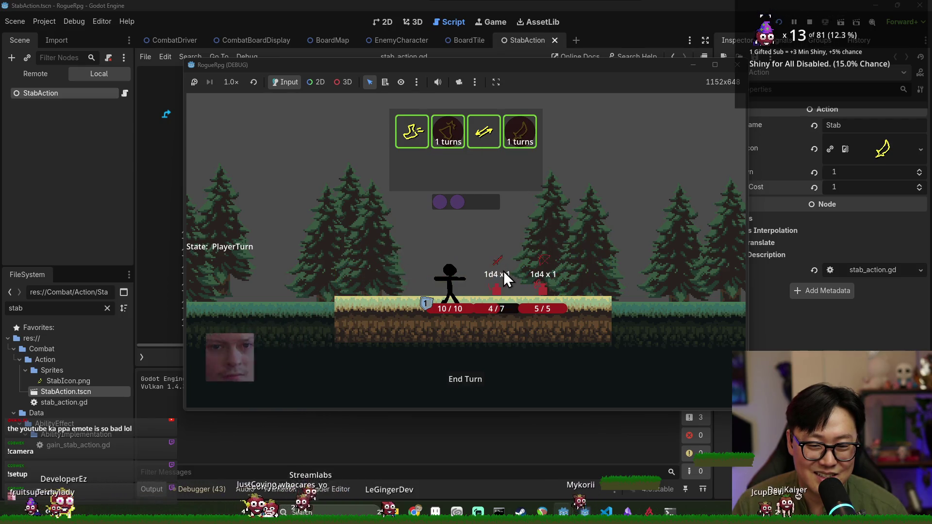
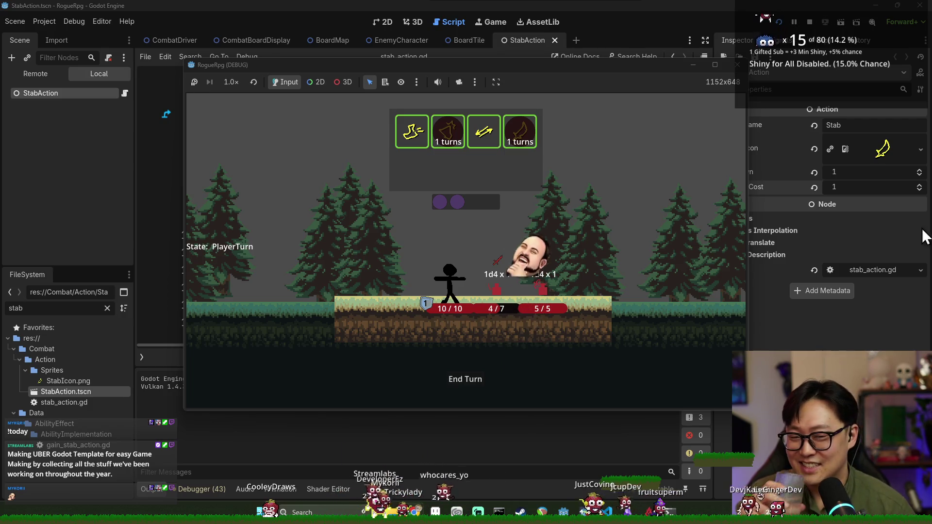
- End two turns, move the player one tile left with the boot card, end two more turns, then stop the game
click(465, 385)
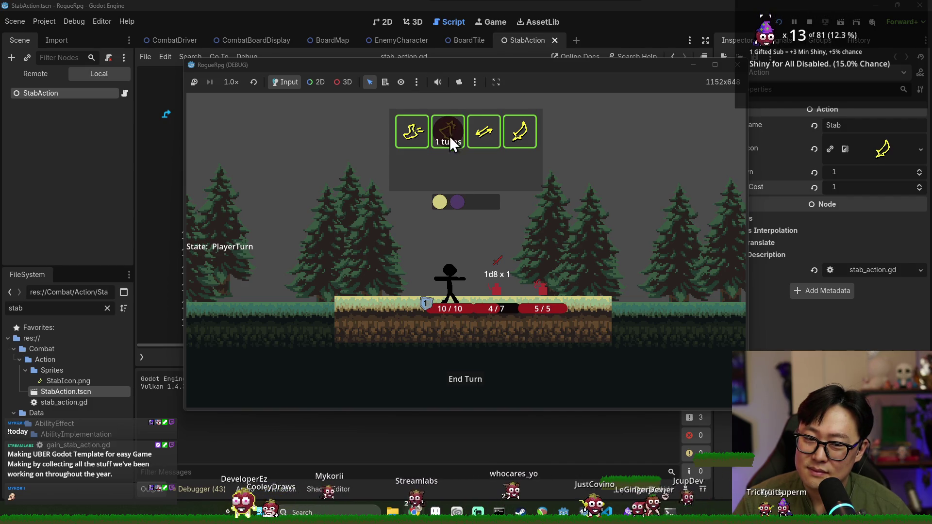
click(474, 377)
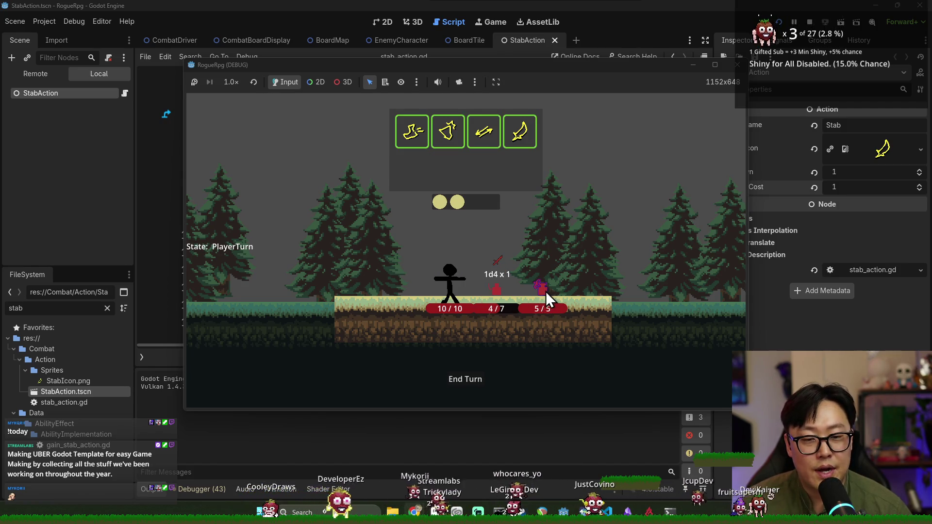
click(417, 129)
click(400, 281)
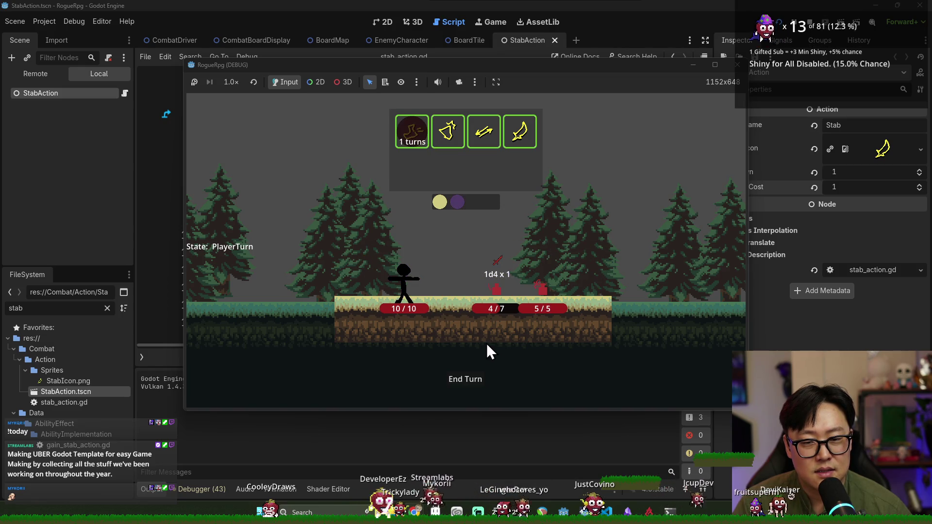
click(468, 380)
click(468, 380)
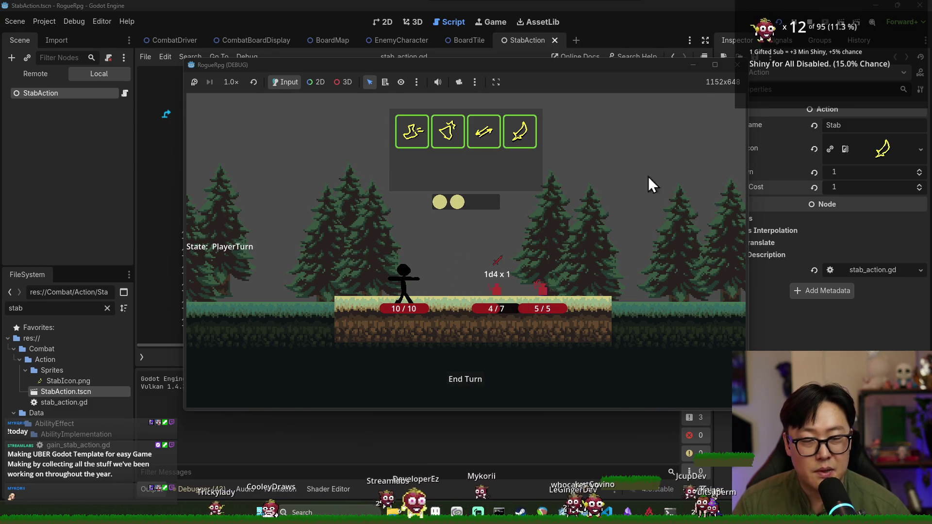
click(810, 23)
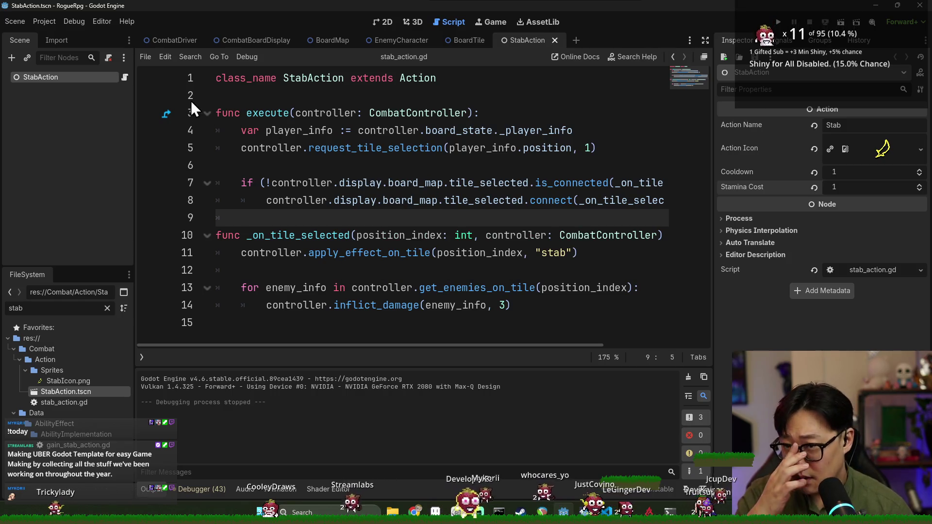
- Relaunch the game, start the encounter, give the player a one-point shield, and end four turns
click(778, 21)
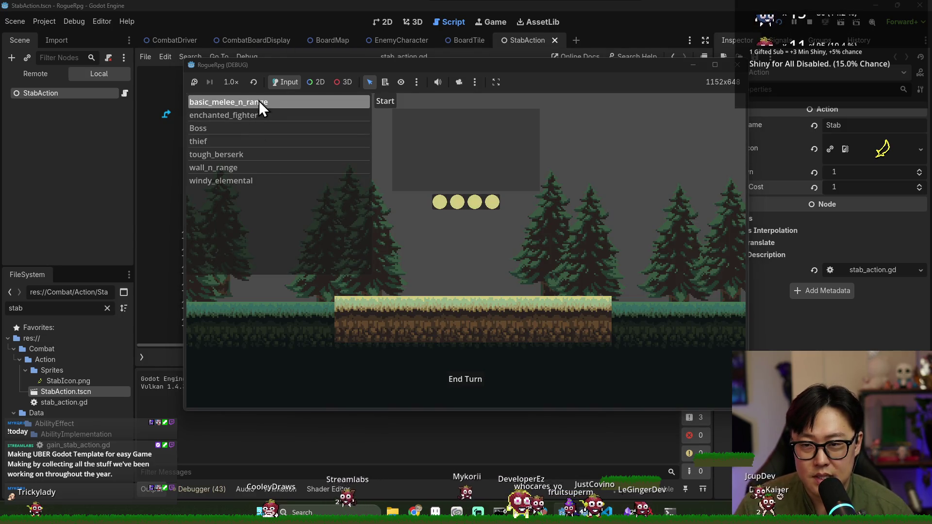
click(381, 103)
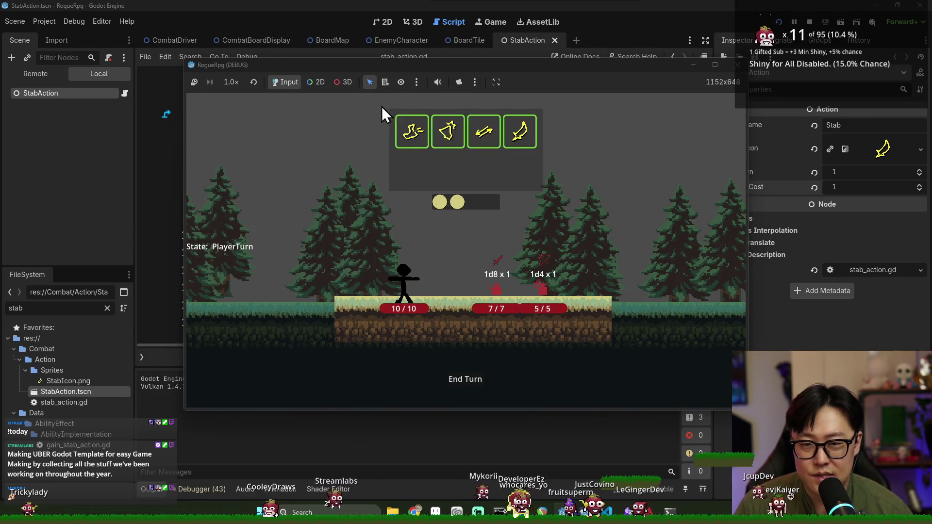
click(456, 138)
click(466, 379)
click(472, 377)
click(473, 377)
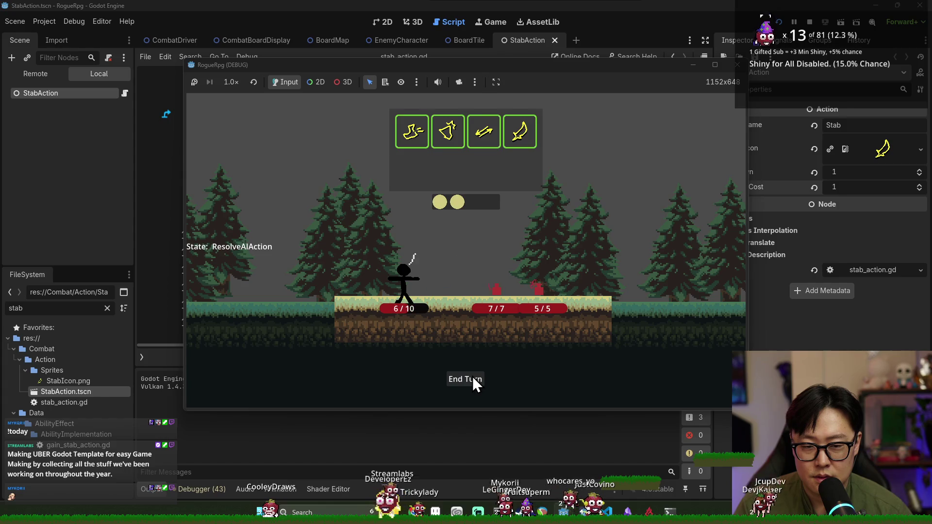
click(473, 376)
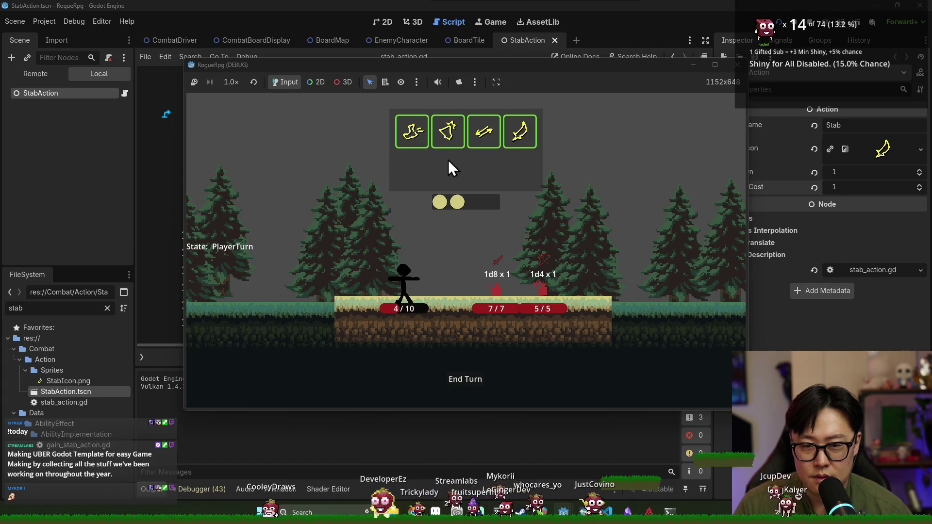
- Move right, Stab the 1d8 enemy down to 4/7, end three turns, then stop the game
click(438, 270)
click(507, 134)
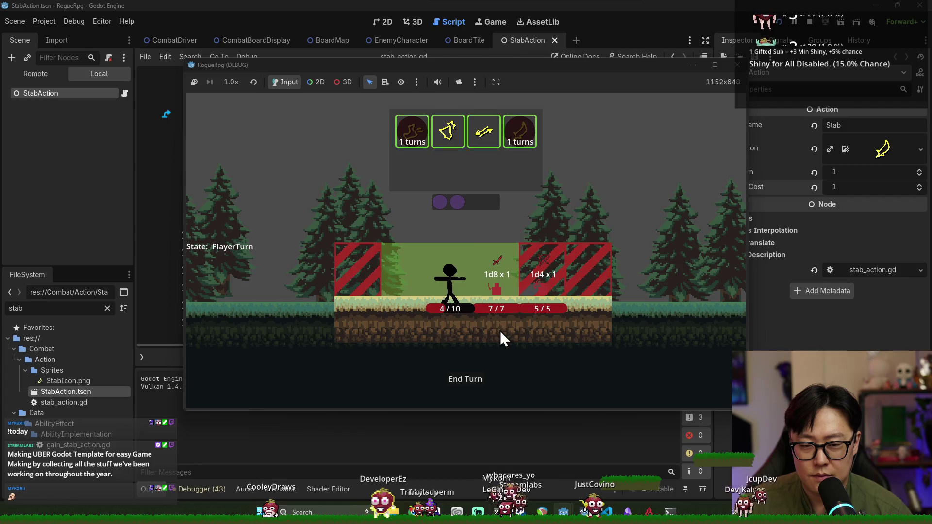
click(504, 274)
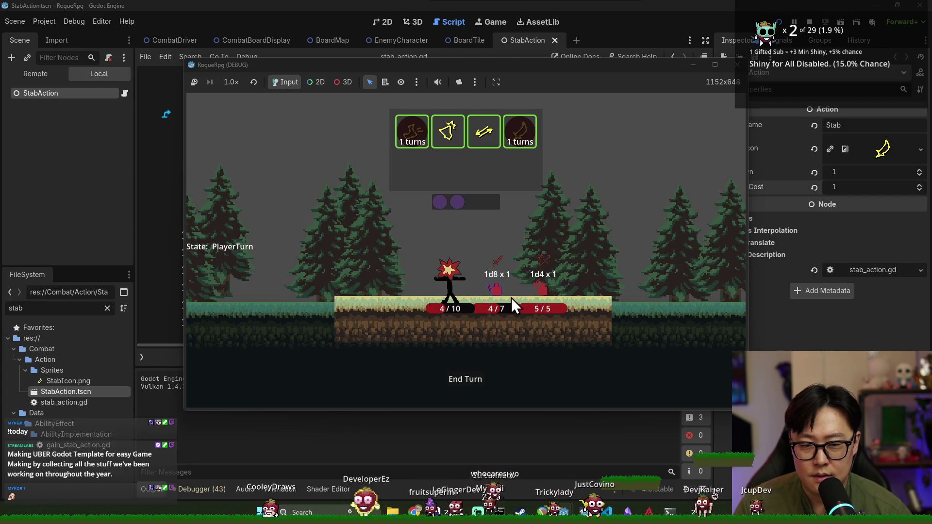
click(473, 381)
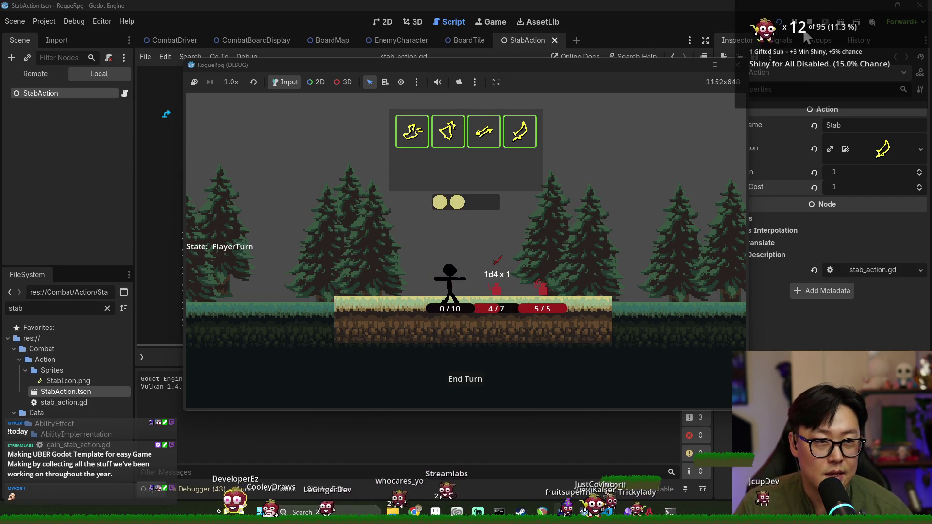
click(471, 383)
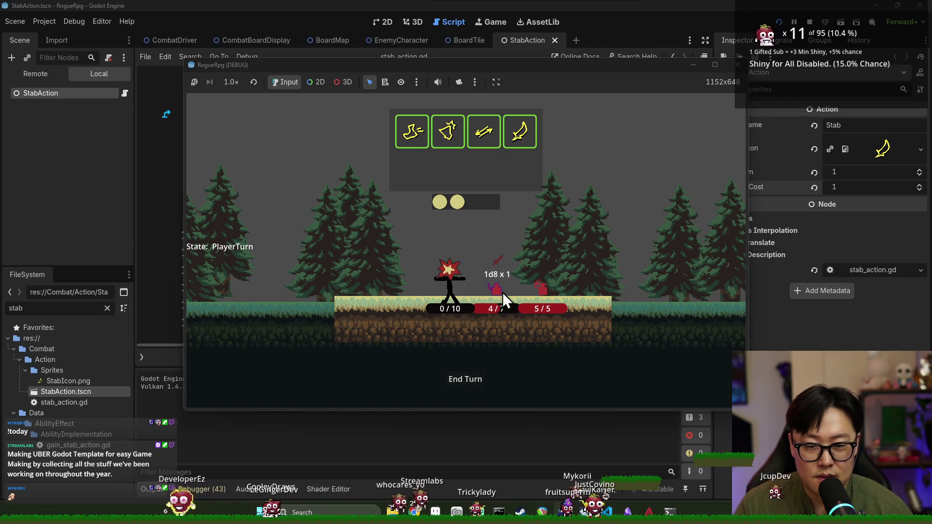
click(473, 383)
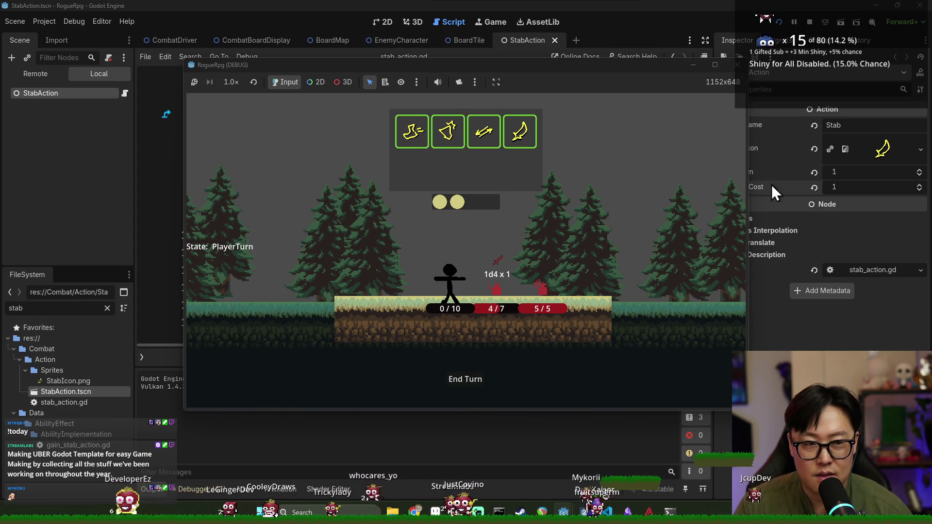
click(810, 29)
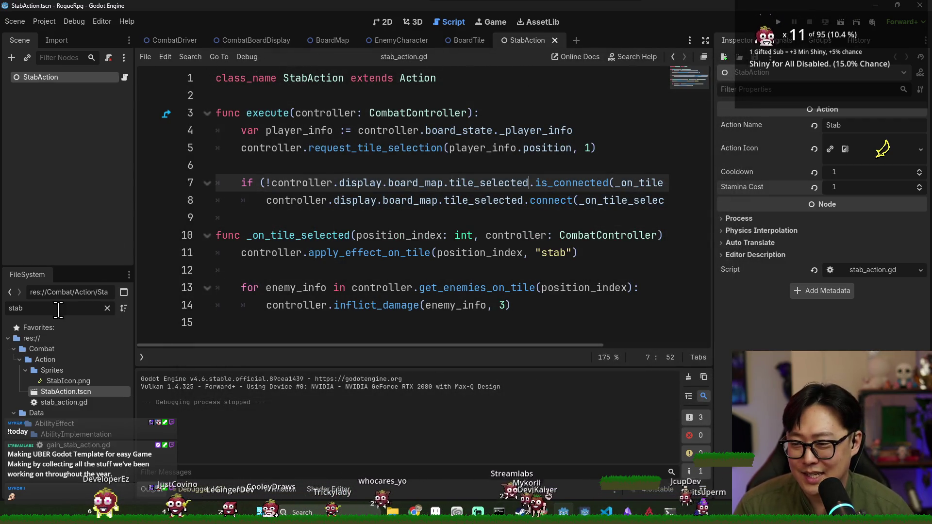
- Filter FileSystem for 'melee', open MeleeGoblin.tres, and expand its first move's applied effects
text(melee)
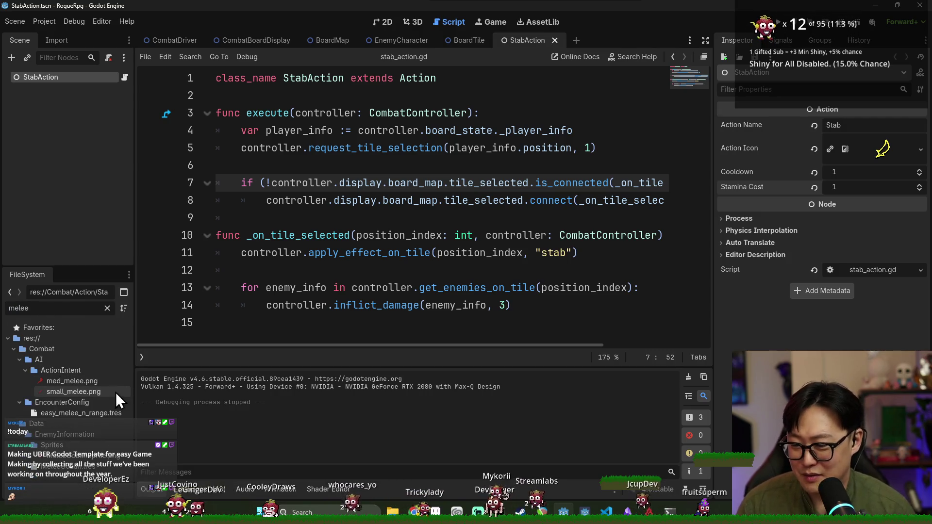
click(75, 461)
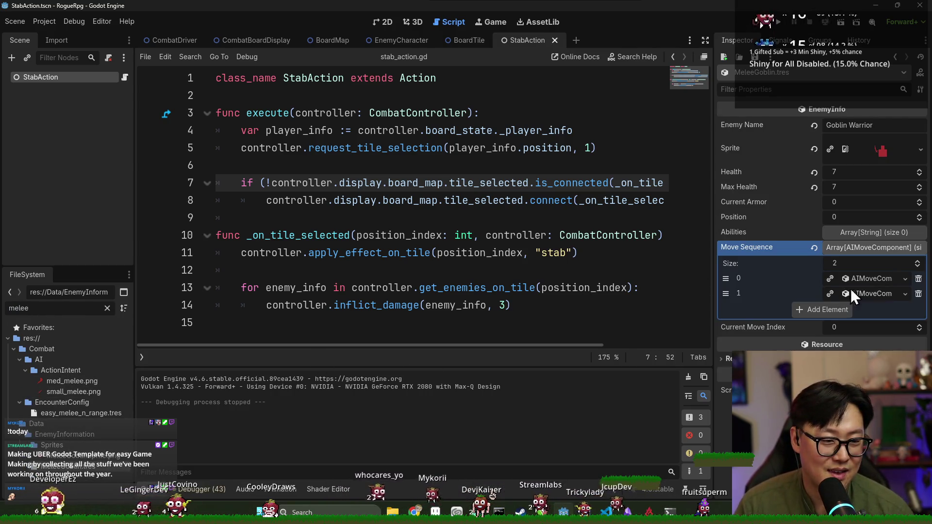
click(866, 275)
scroll(855, 308, down, 2)
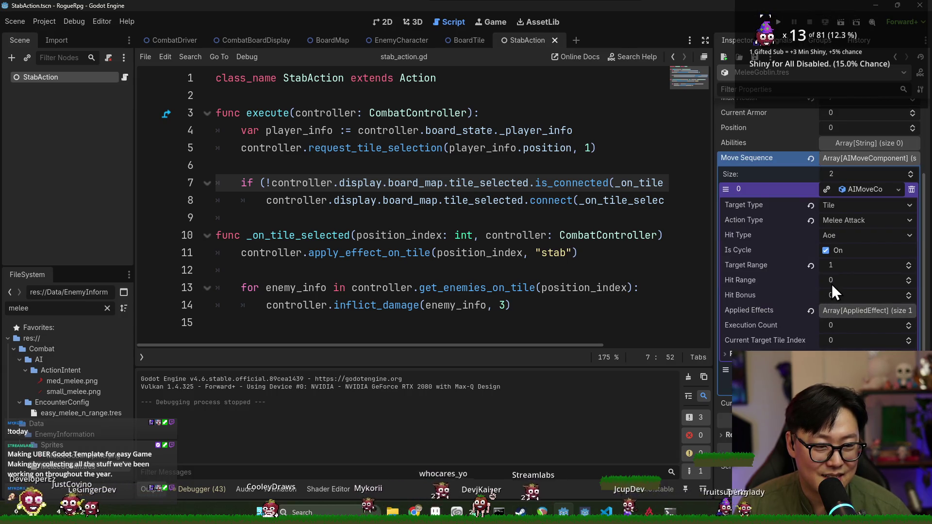
click(857, 305)
scroll(857, 304, down, 1)
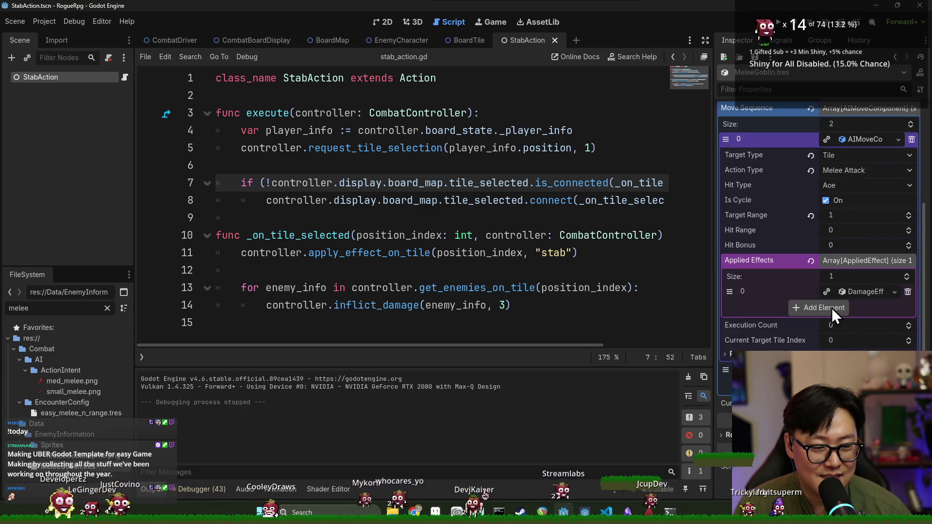
- Expand the damage effect's first die, set its face value to 4, then collapse the entries
click(861, 292)
click(858, 338)
scroll(858, 339, down, 1)
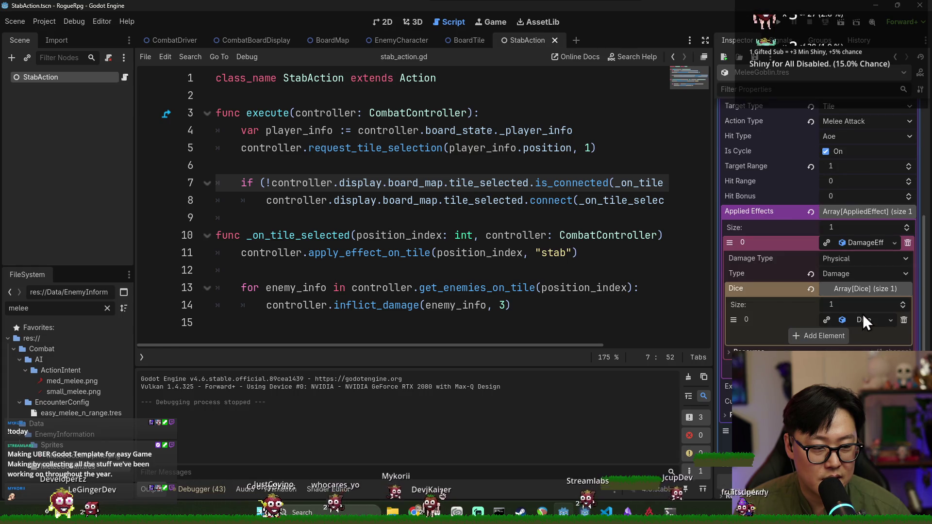
click(863, 314)
key(Return)
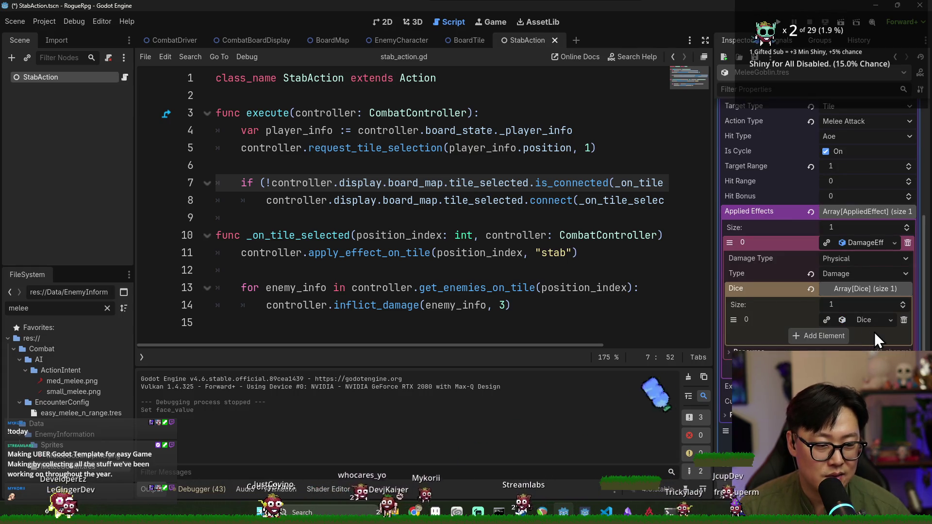
click(860, 291)
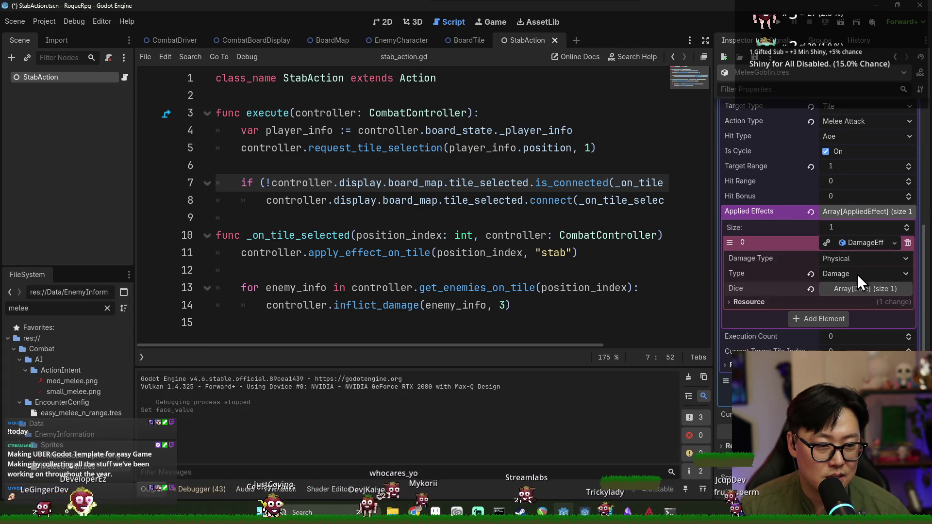
click(855, 243)
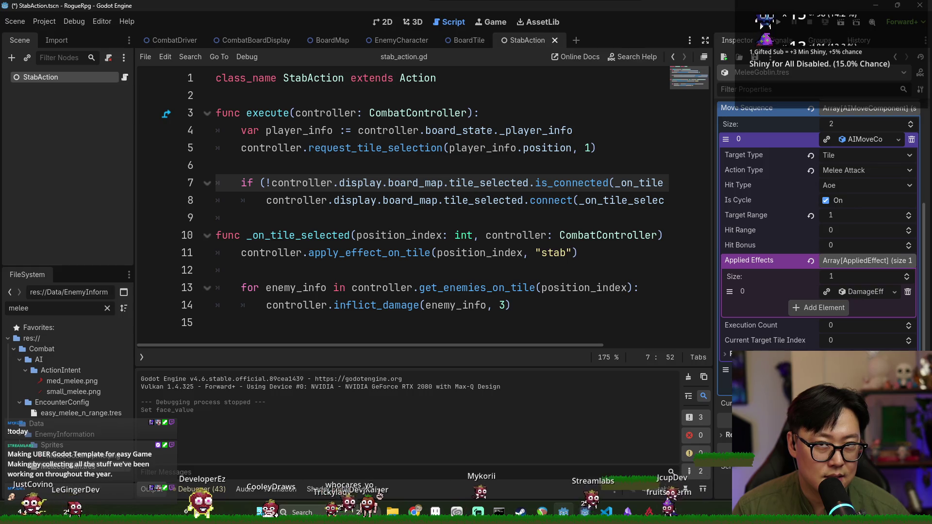
- In the second move's damage effect, reset the first die's Face Value and Dice Count to 0
click(864, 369)
scroll(859, 340, down, 3)
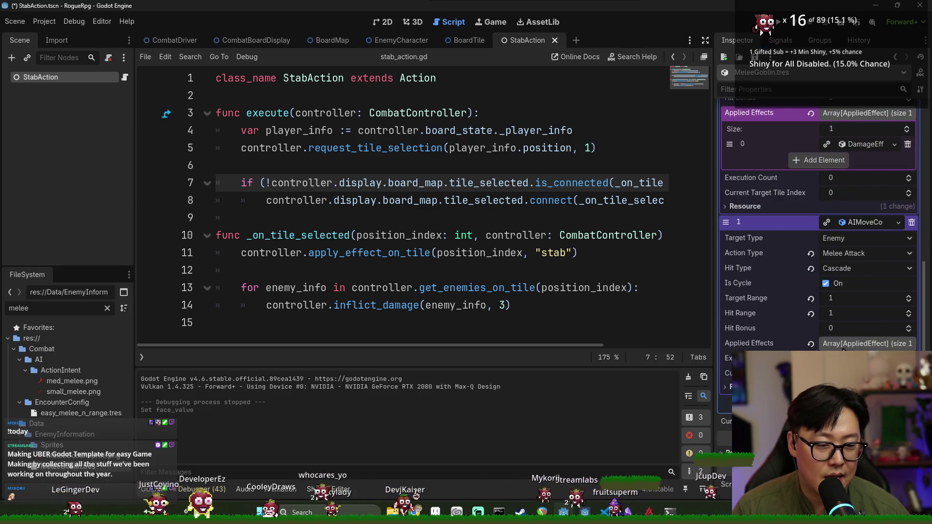
scroll(859, 334, down, 1)
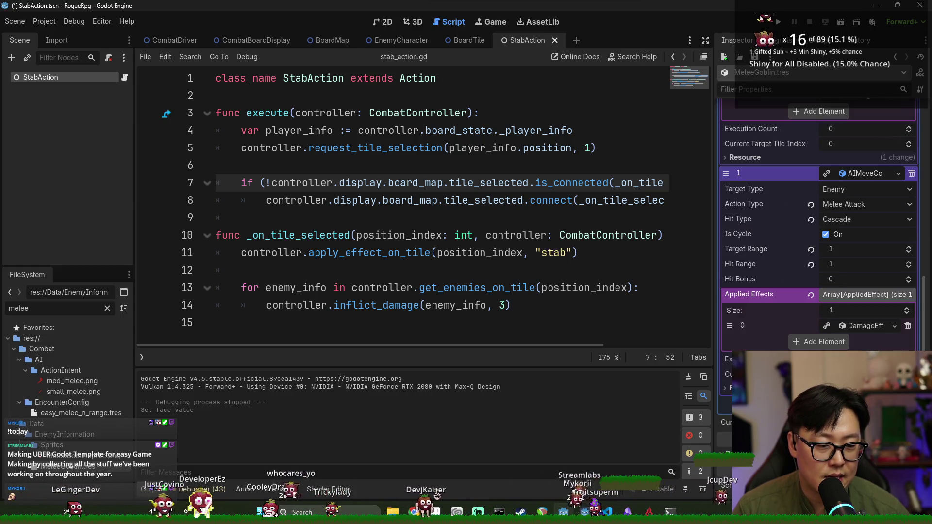
click(859, 326)
scroll(861, 311, down, 2)
click(863, 305)
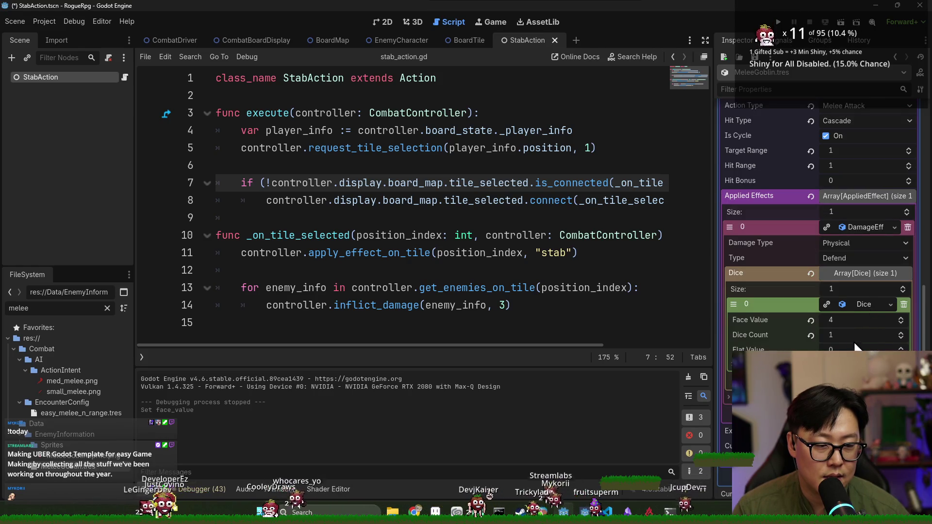
click(858, 322)
text(1)
click(811, 320)
click(810, 335)
click(825, 335)
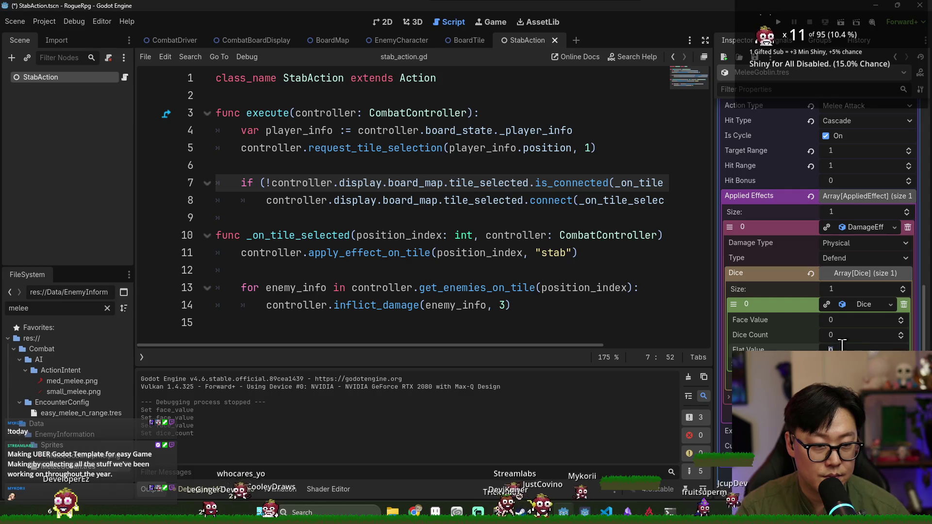
- Save, run with F5, start an encounter, end one turn (player drops to 7/10), then stop
key(ctrl+s)
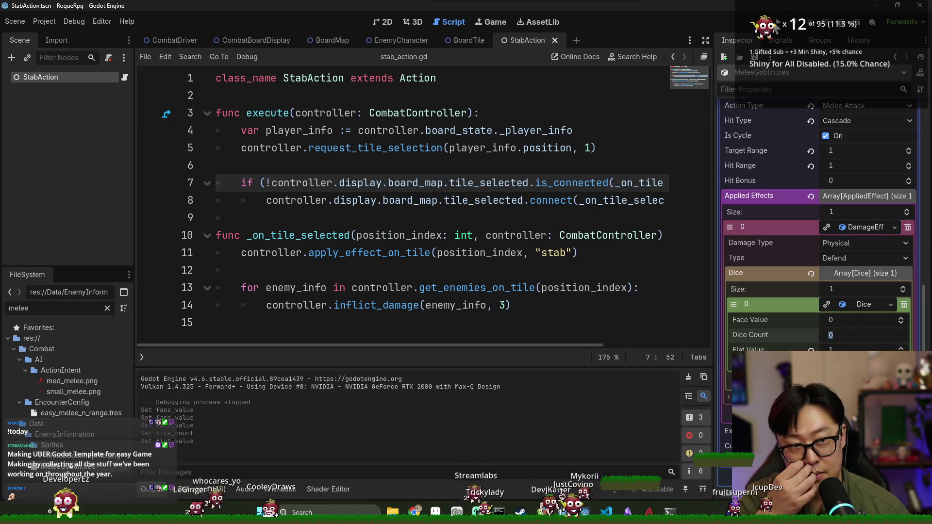
key(F5)
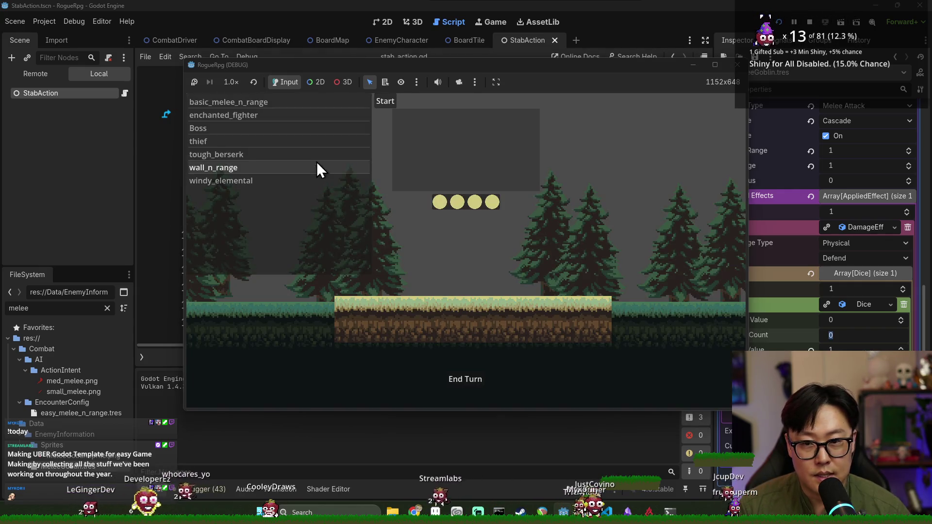
click(281, 108)
click(394, 107)
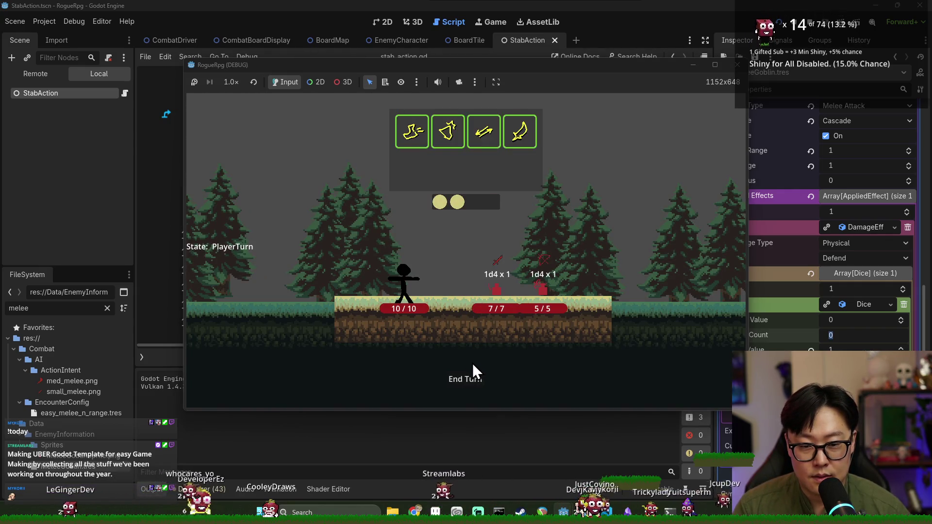
click(474, 381)
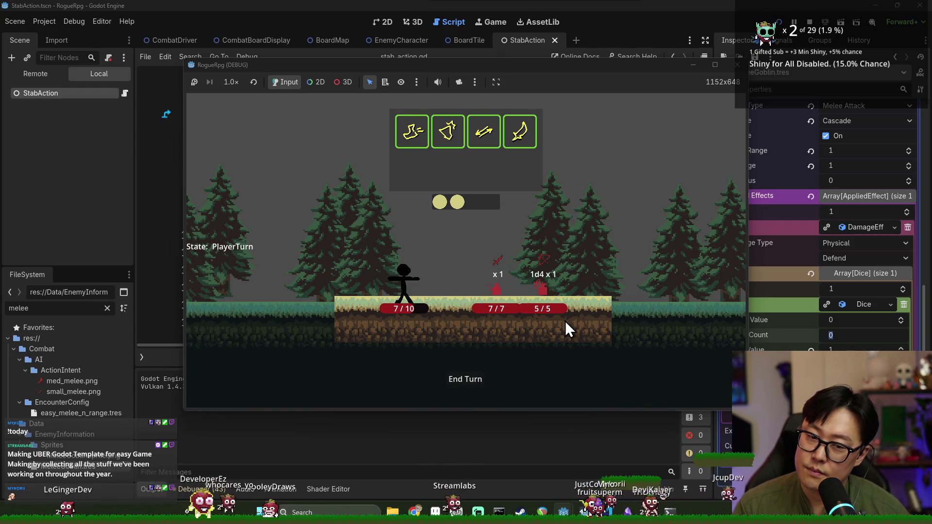
click(809, 23)
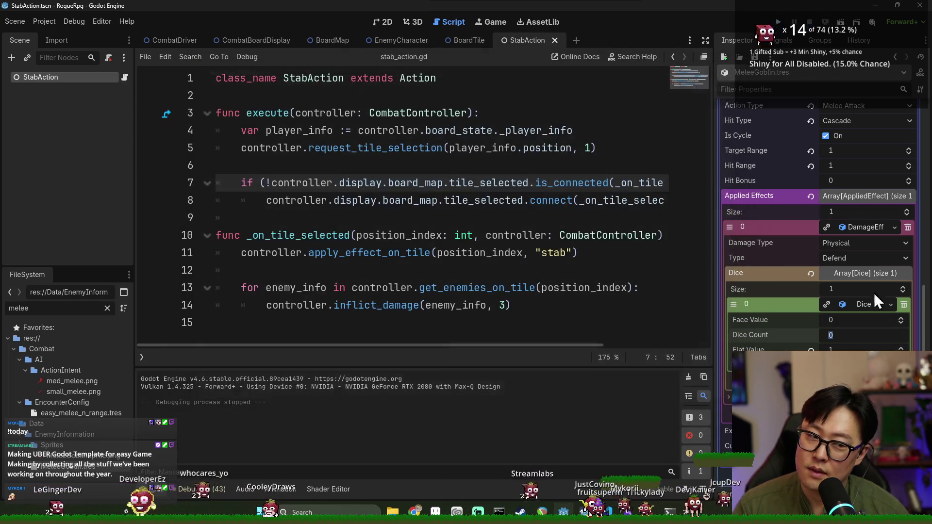
- Try a Dice Count of 1, then revert both Dice Count and Face Value back to 0
click(843, 334)
text(1)
key(Tab)
click(810, 335)
click(811, 320)
- Clear the 'melee' filter from the FileSystem dock
click(504, 147)
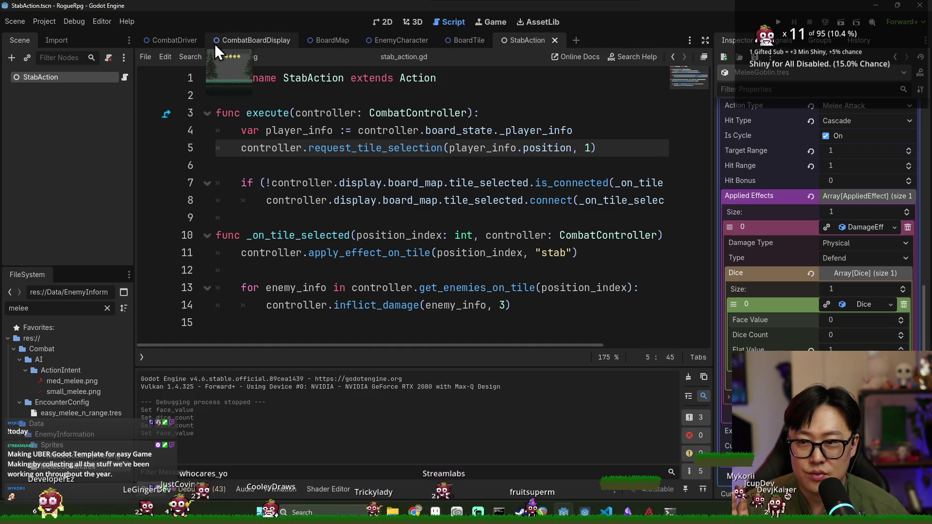
double_click(57, 309)
key(BackSpace)
- Filter for 'intent', open ActionIntentIcon.tscn, and view its script's dice variable on line 10
text(intent)
double_click(104, 381)
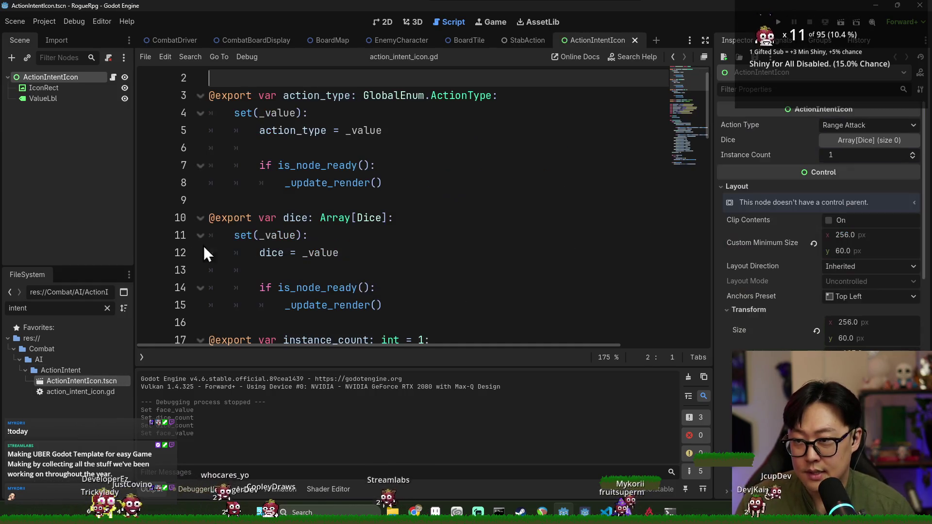
click(380, 23)
click(112, 77)
scroll(268, 178, down, 4)
scroll(281, 170, up, 3)
double_click(301, 161)
scroll(373, 222, down, 6)
scroll(373, 222, up, 4)
- Jump to _update_render and trace the dice loop building value_lbl via to_dice_string
ctrl+click(312, 146)
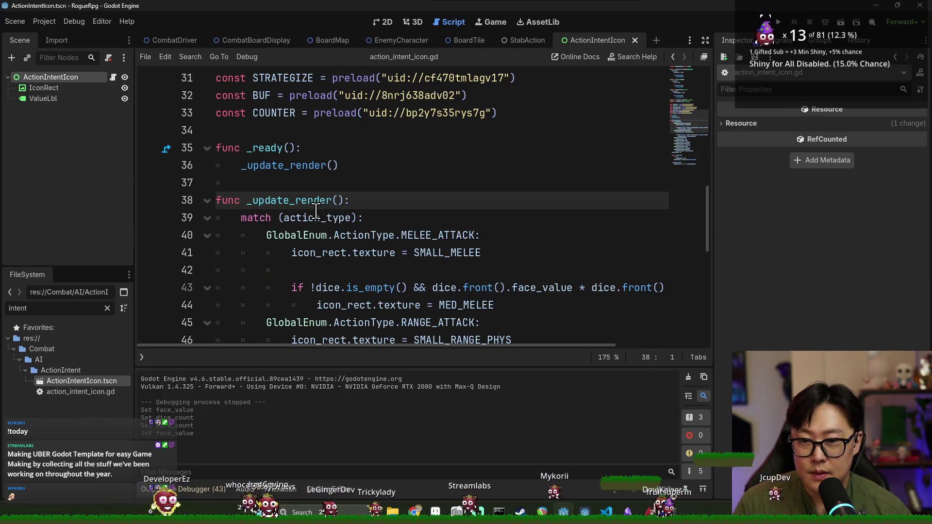
scroll(316, 211, down, 3)
scroll(323, 194, down, 5)
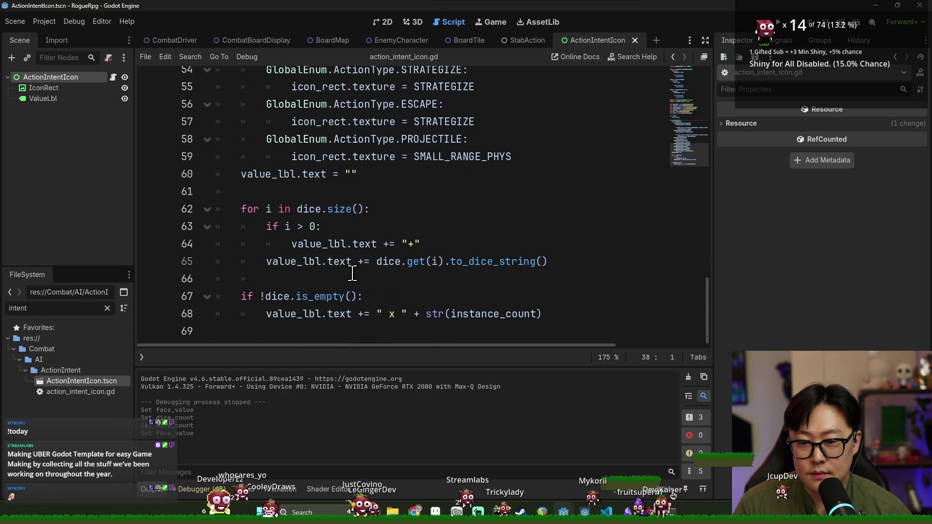
double_click(308, 209)
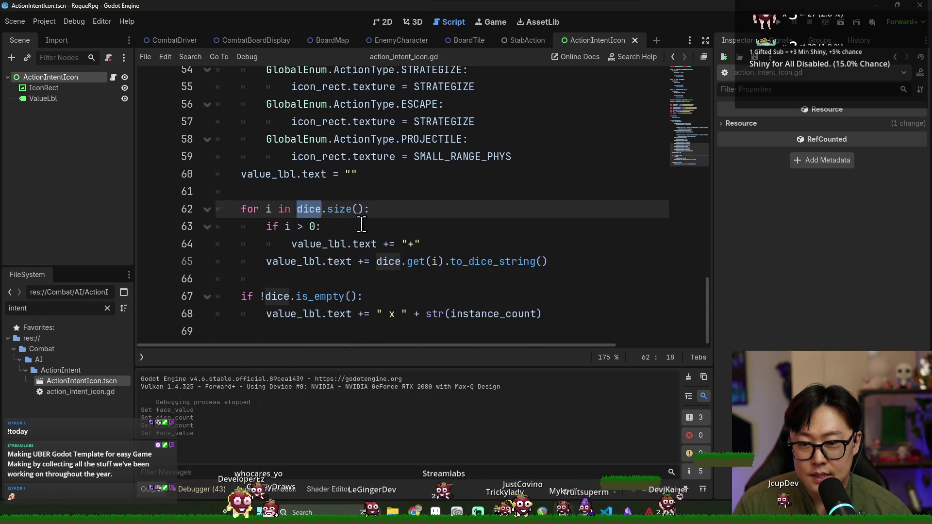
double_click(306, 240)
double_click(286, 226)
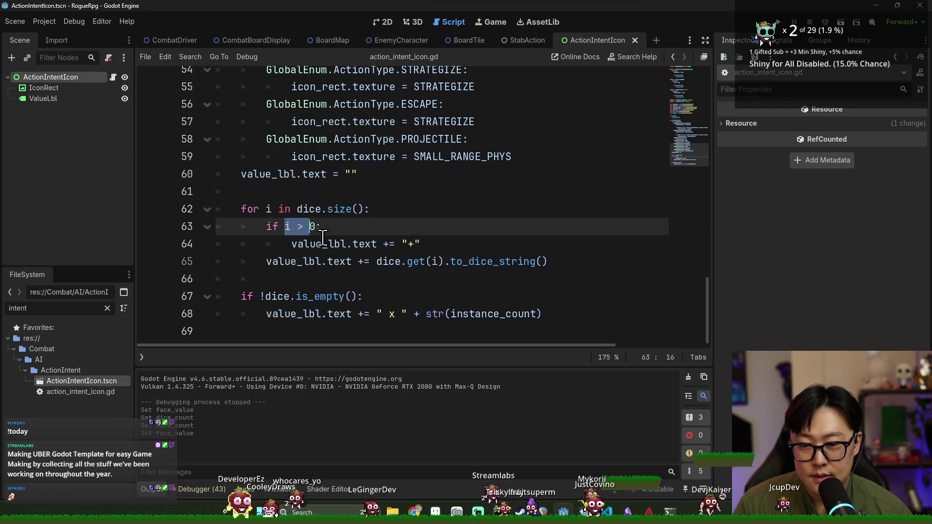
drag(309, 243, 413, 243)
key(Right)
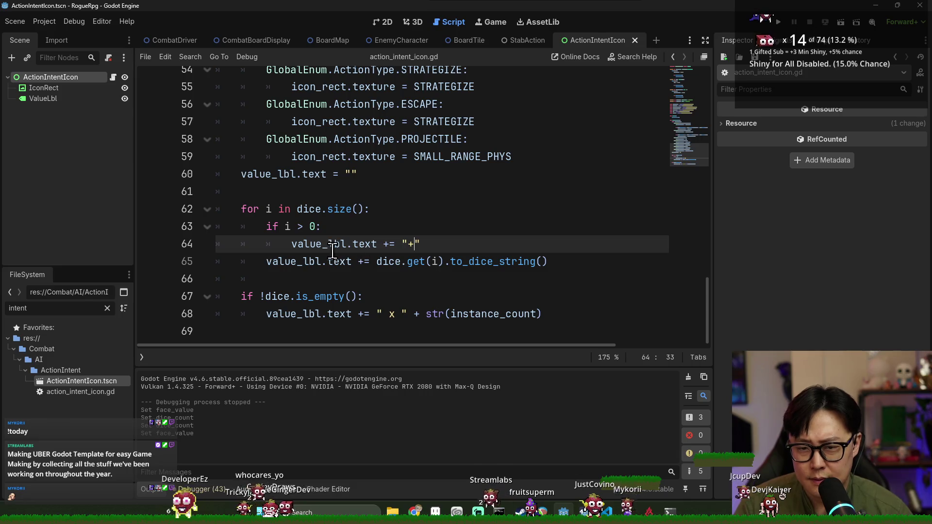
double_click(316, 261)
double_click(388, 261)
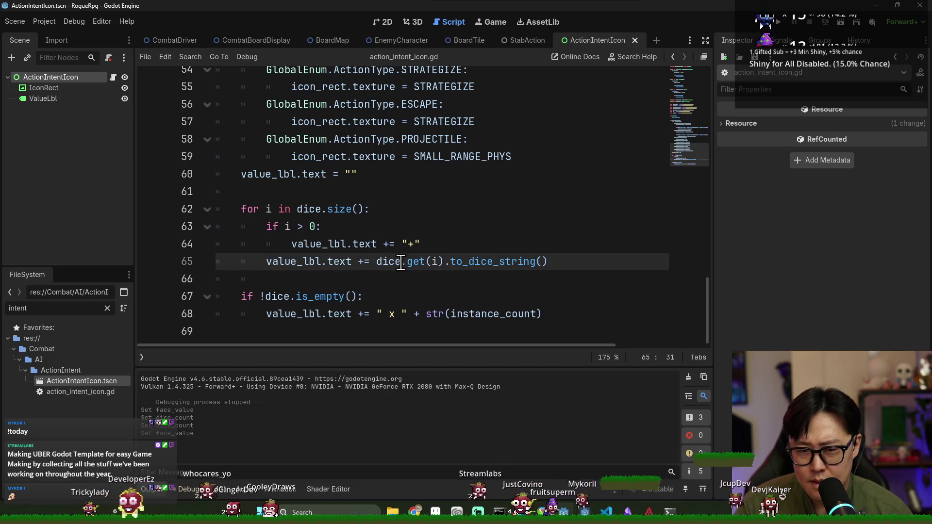
double_click(493, 264)
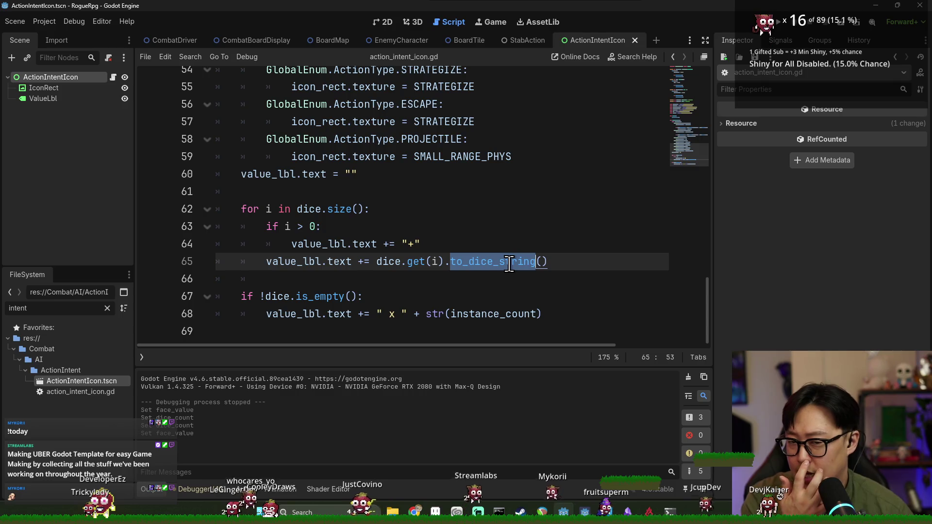
- Open to_dice_string in dice.gd and review how dice_count, flat_value and result are used
ctrl+click(494, 262)
scroll(418, 277, down, 1)
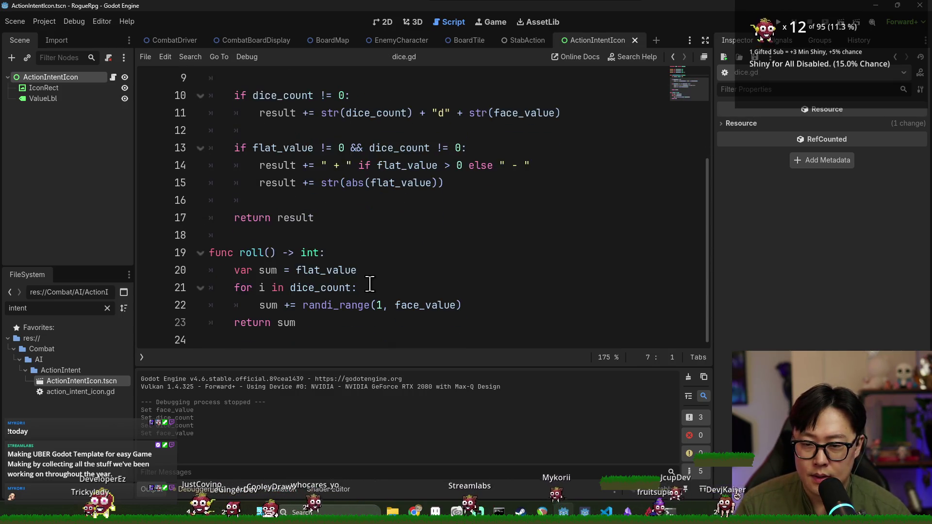
scroll(354, 271, up, 3)
scroll(305, 200, down, 1)
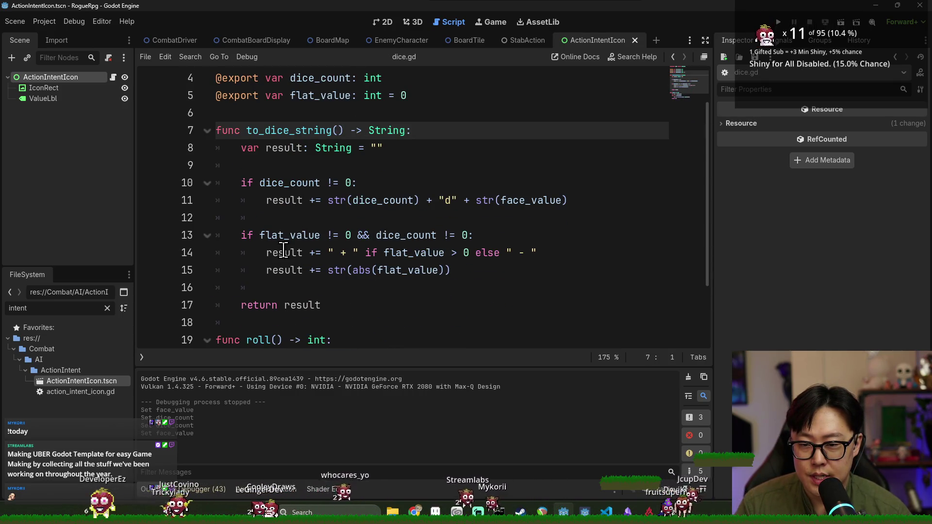
double_click(284, 252)
double_click(290, 183)
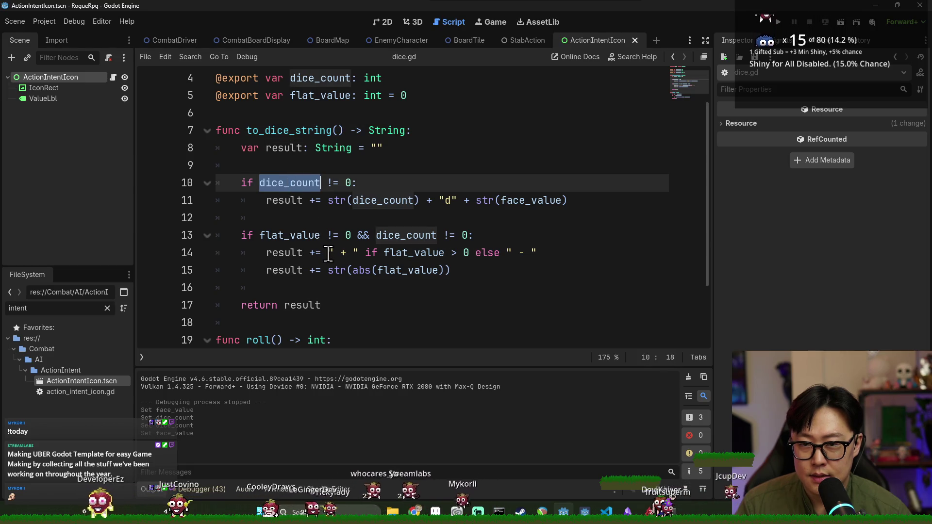
double_click(290, 235)
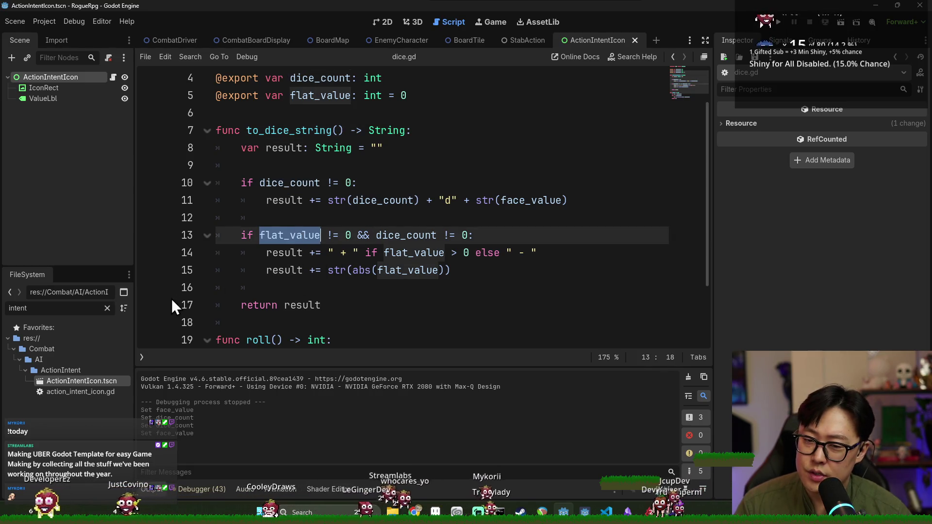
double_click(343, 253)
double_click(306, 235)
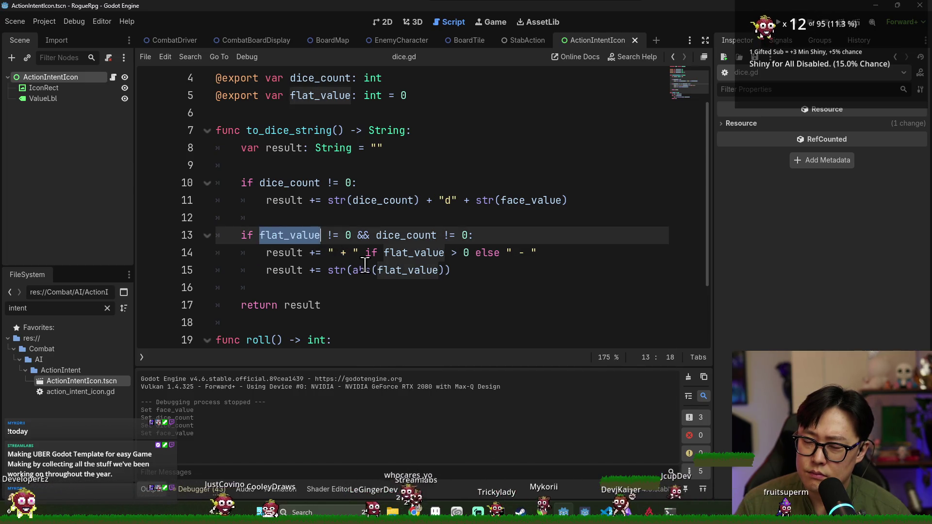
click(307, 205)
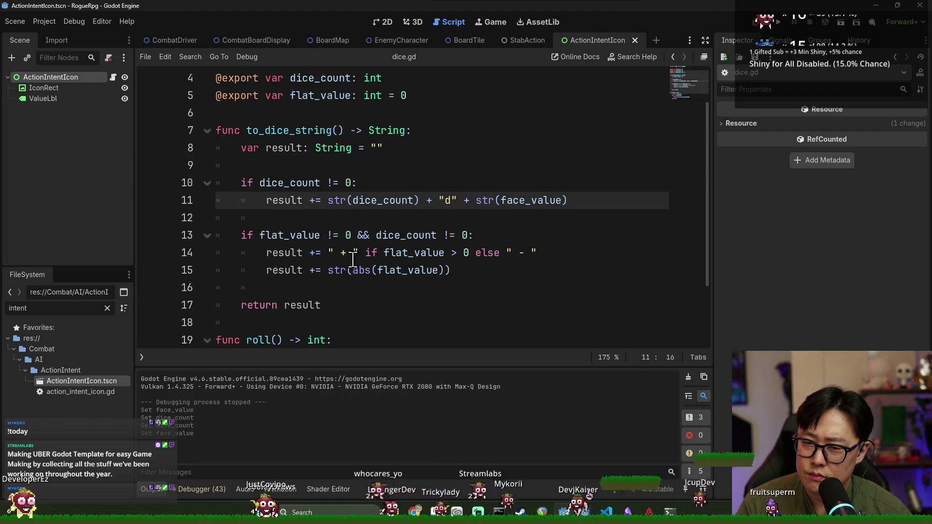
double_click(277, 184)
scroll(350, 242, up, 1)
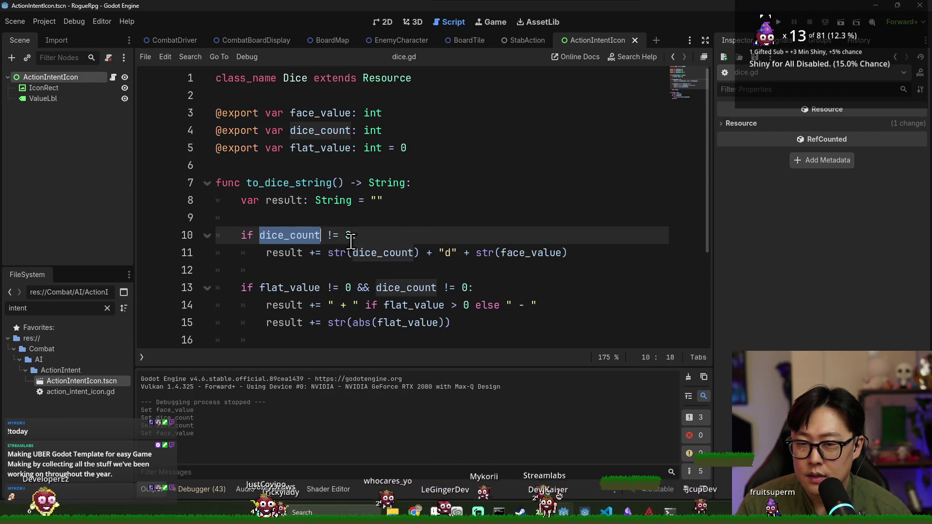
scroll(350, 241, down, 1)
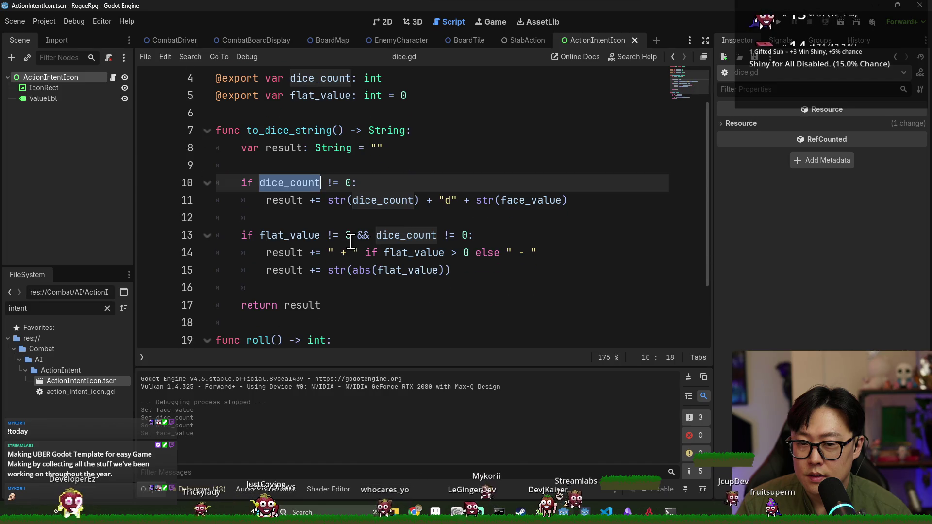
double_click(296, 236)
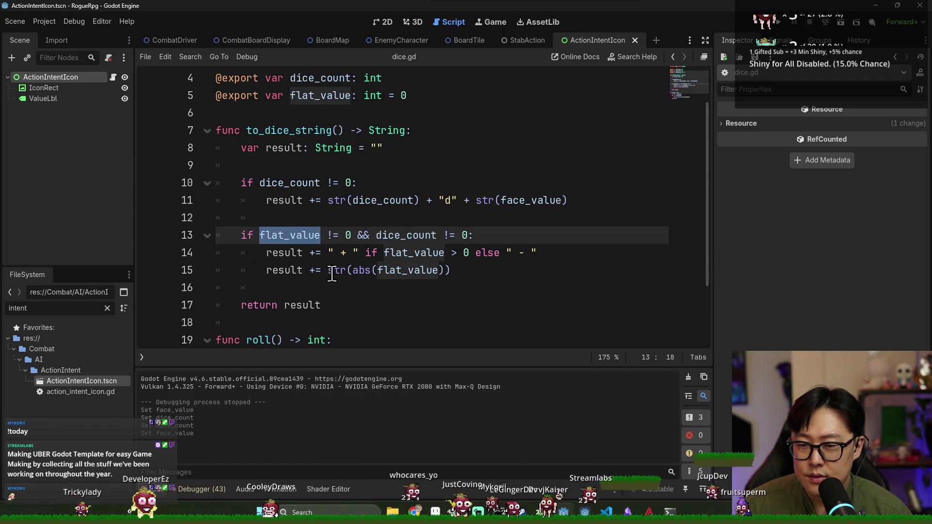
- After line 15, add an 'elif flat_value != 0:' branch with a 'result +=' line
click(469, 270)
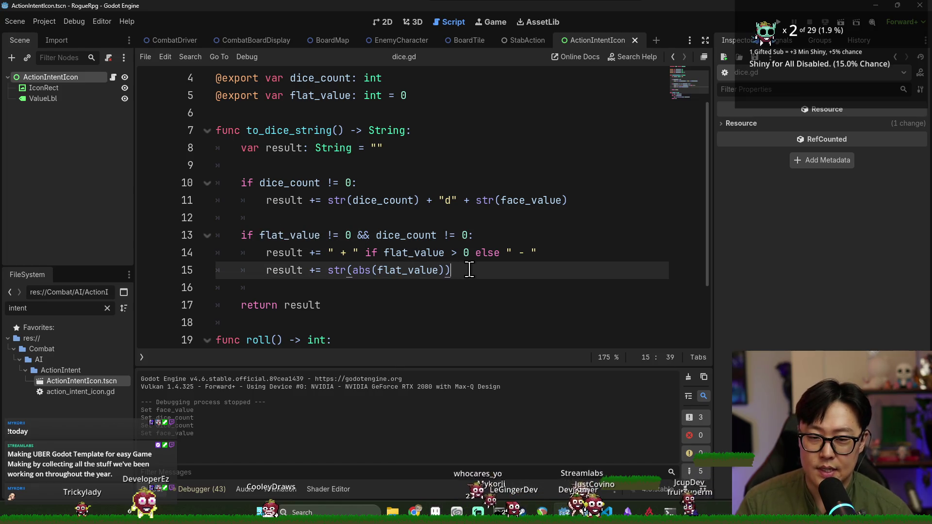
key(Return)
key(Return)
text(if fl)
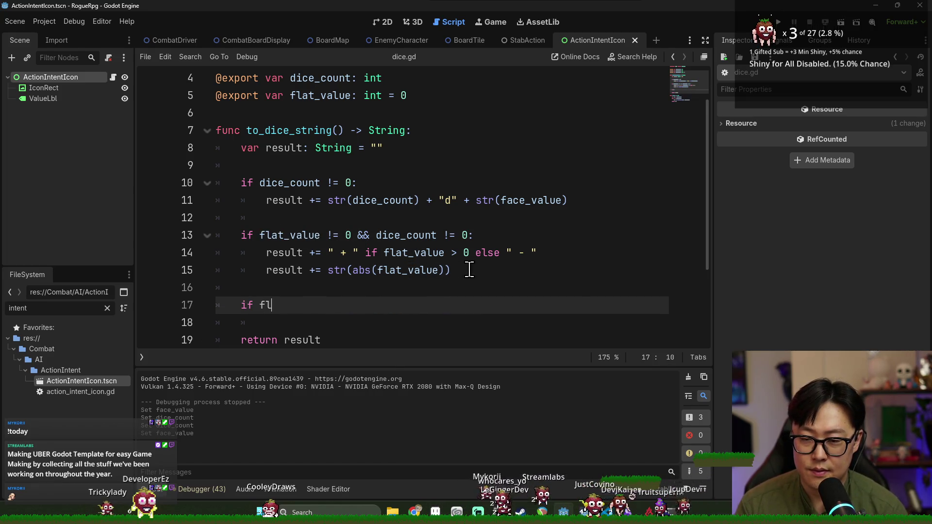
key(BackSpace)
key(BackSpace)
key(BackSpace)
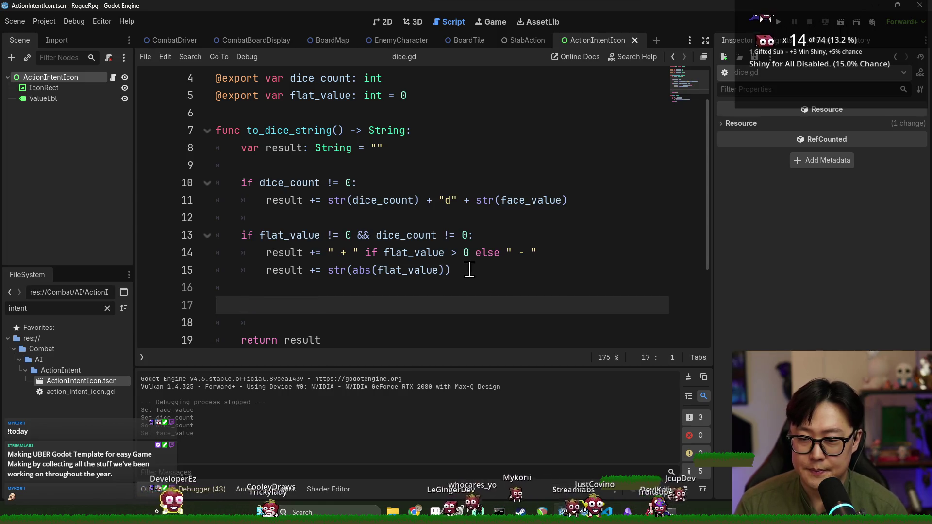
key(BackSpace)
text(elif flat_v)
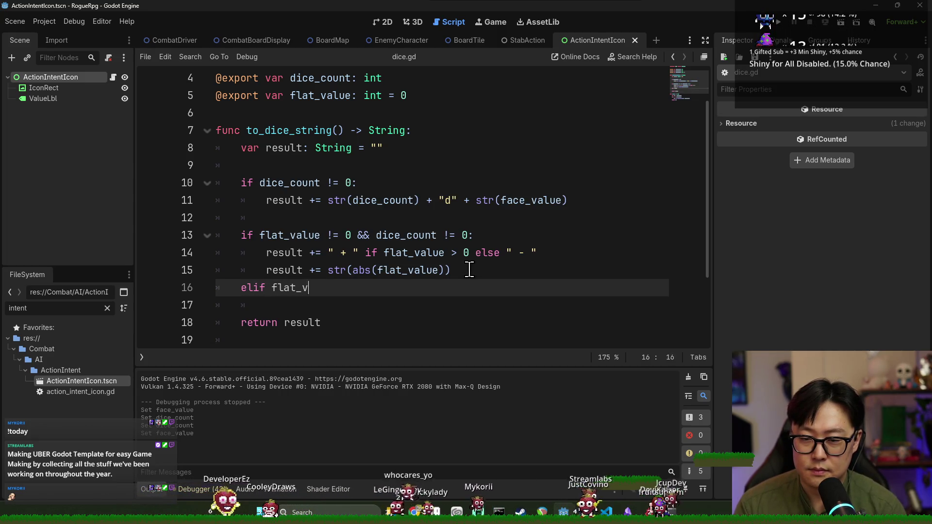
text(!= 0:)
key(Return)
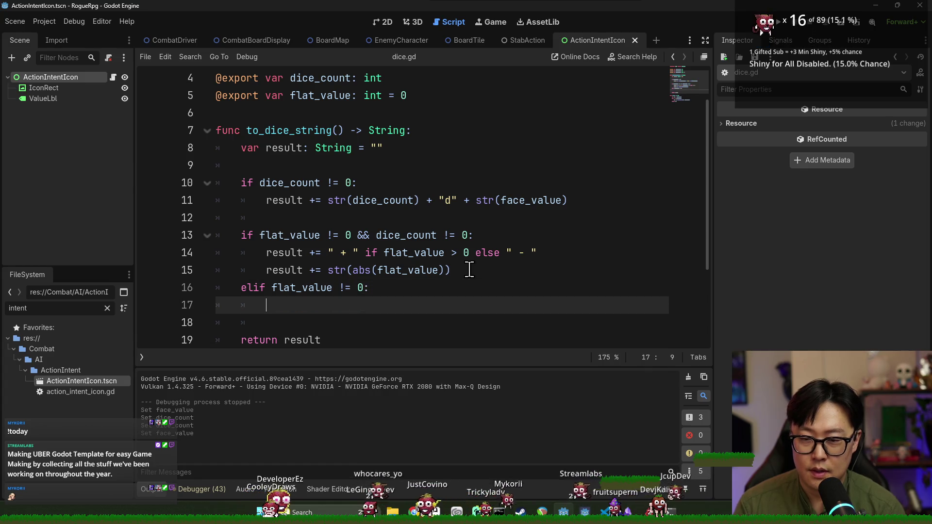
text(esult +=)
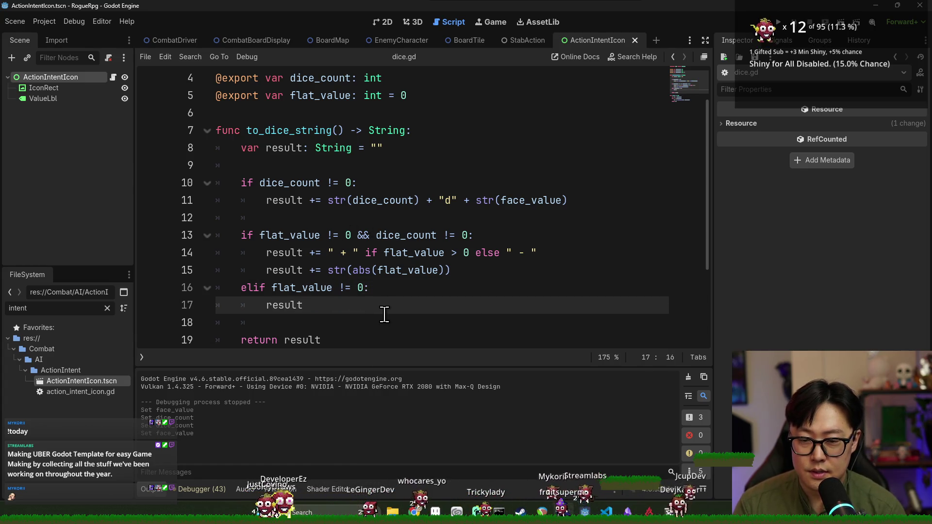
click(283, 245)
- Complete the line with str(abs(flat_value)) copied from line 15, then run the game
drag(328, 270, 452, 270)
key(ctrl+c)
click(376, 305)
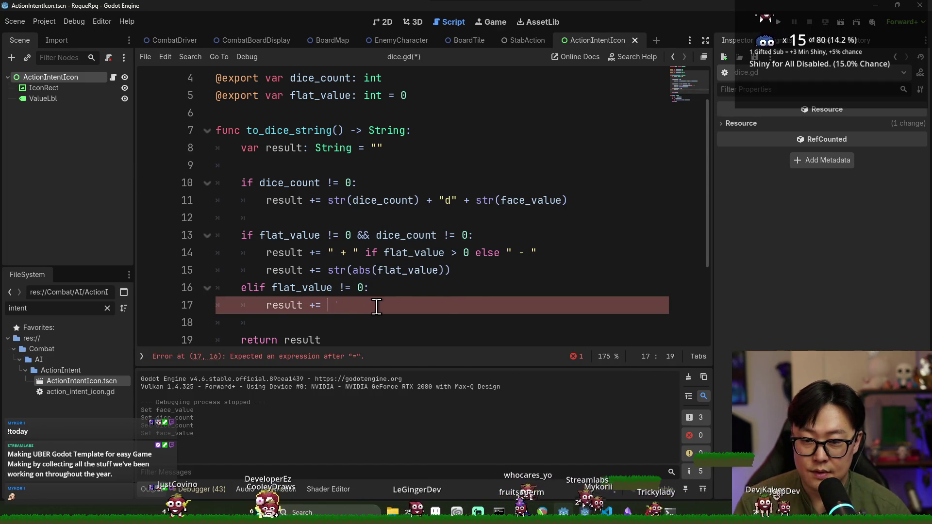
key(ctrl+v)
key(F6)
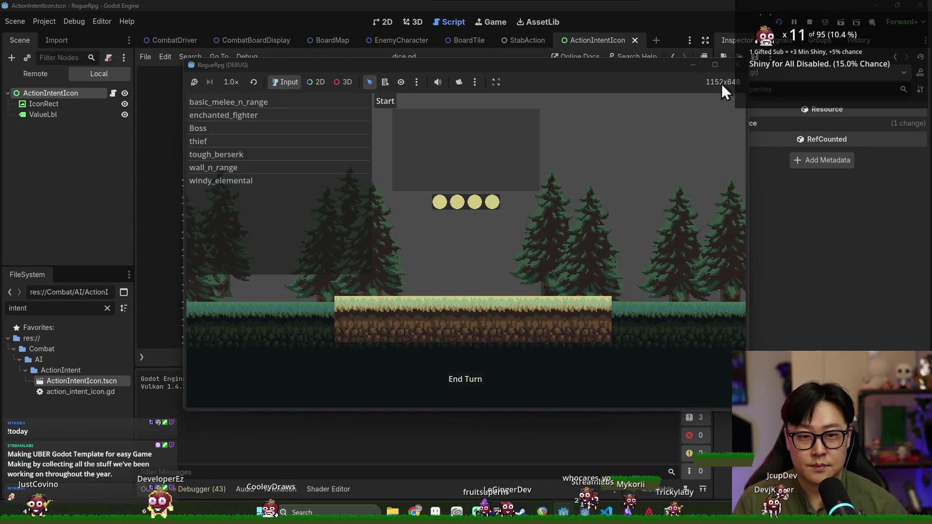
- Start the encounter, facing enemies whose intents read '1 x 1' and '1d4 x 1'
click(342, 104)
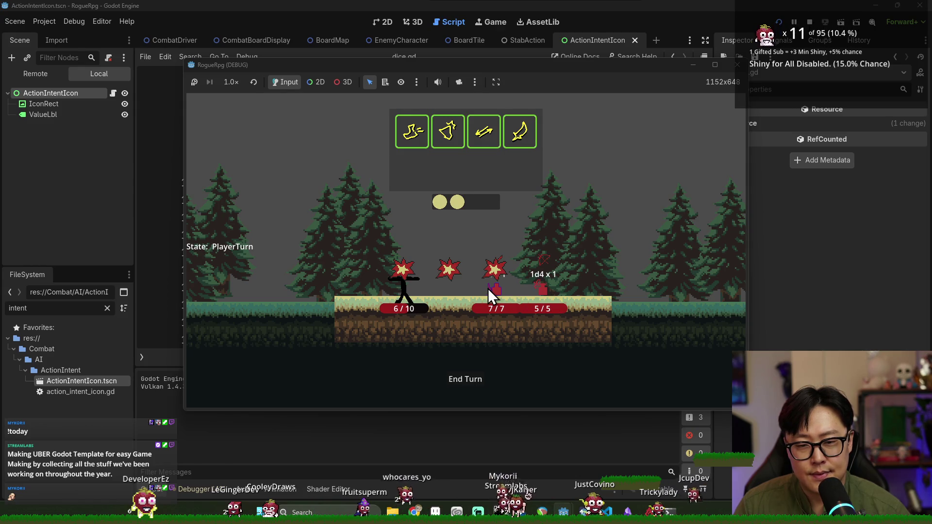
- Stop the game, refilter FileSystem for 'mele', and open MeleeGoblin.tres
click(809, 22)
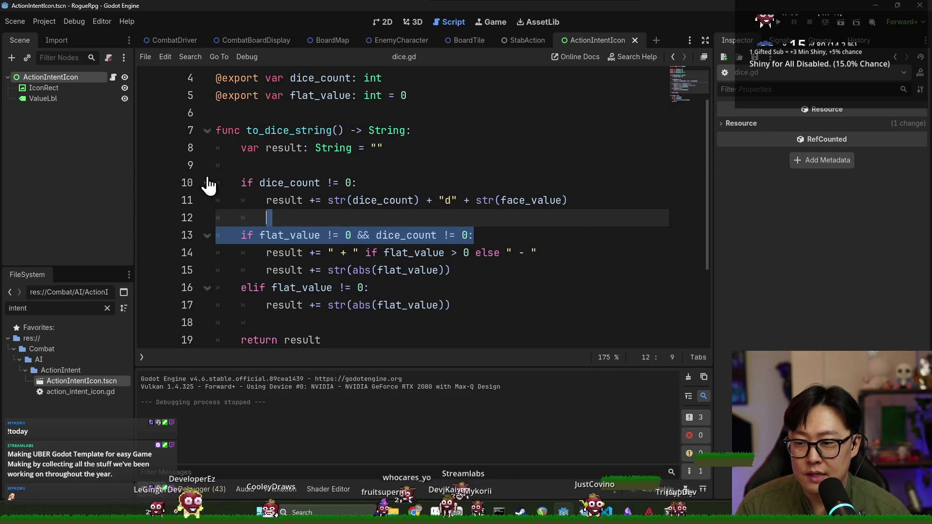
click(107, 308)
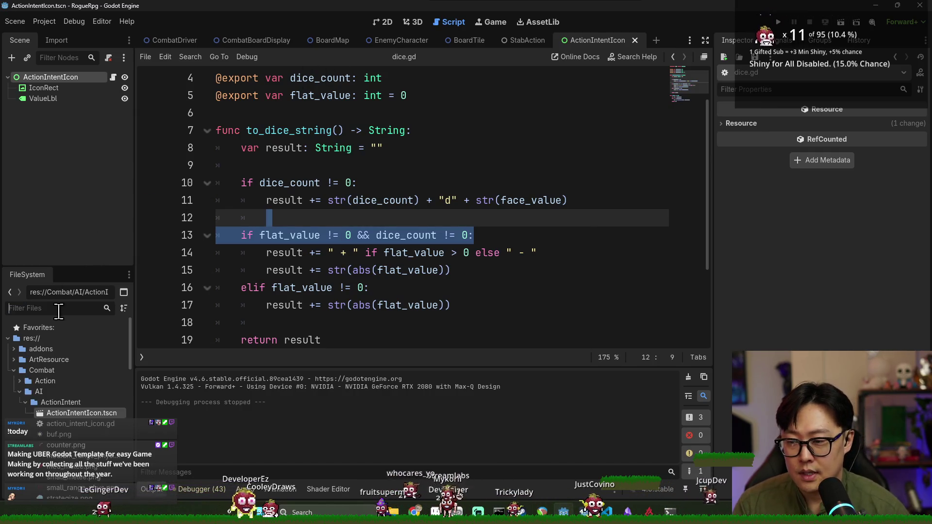
click(54, 308)
text(mel)
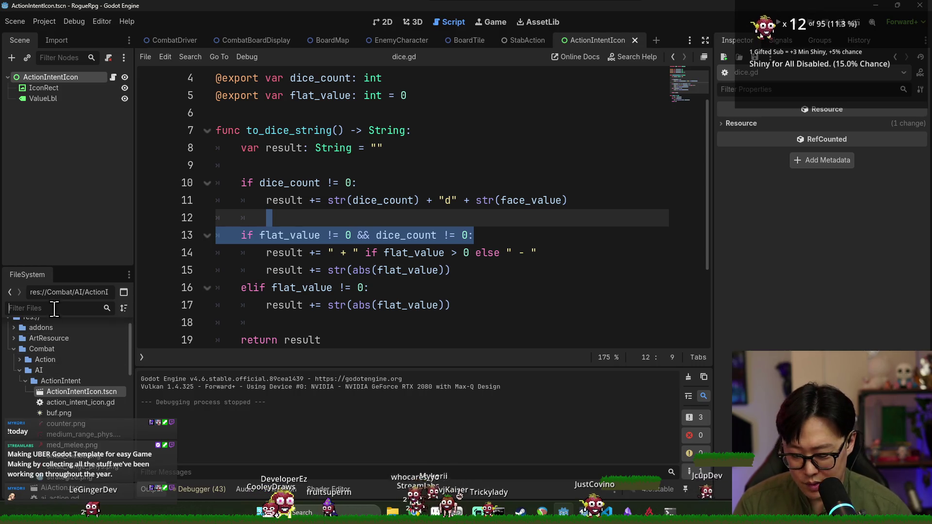
text(e)
click(82, 473)
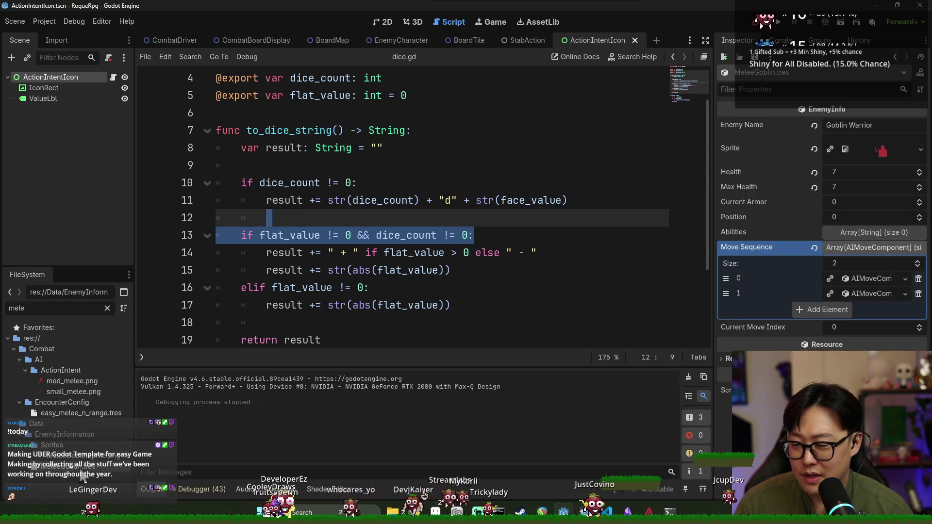
- Delete Move Sequence element 1, expand element 0, save, and relaunch the game
click(917, 293)
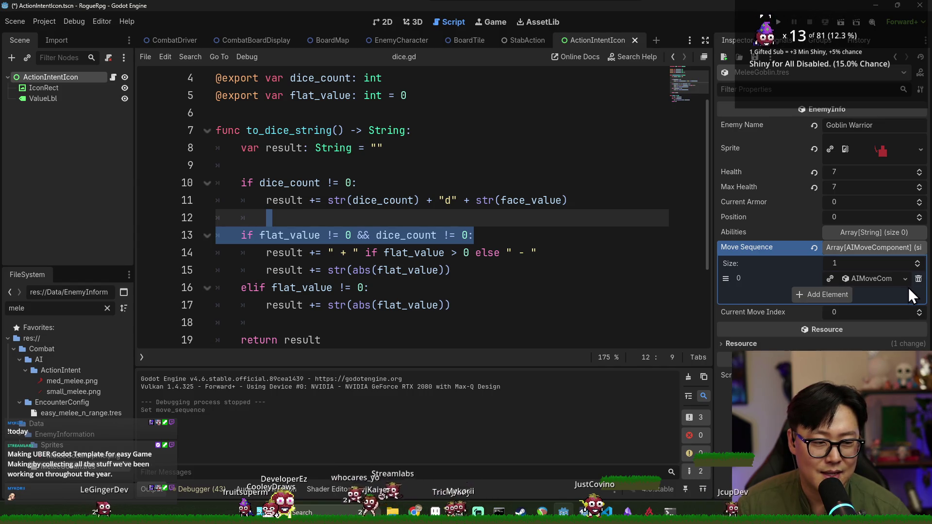
click(890, 278)
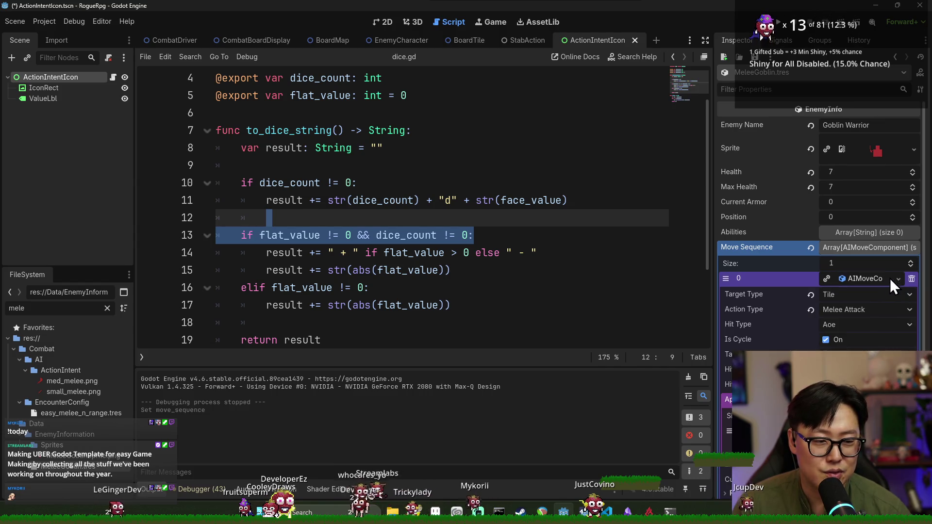
click(563, 270)
key(ctrl+s)
click(778, 24)
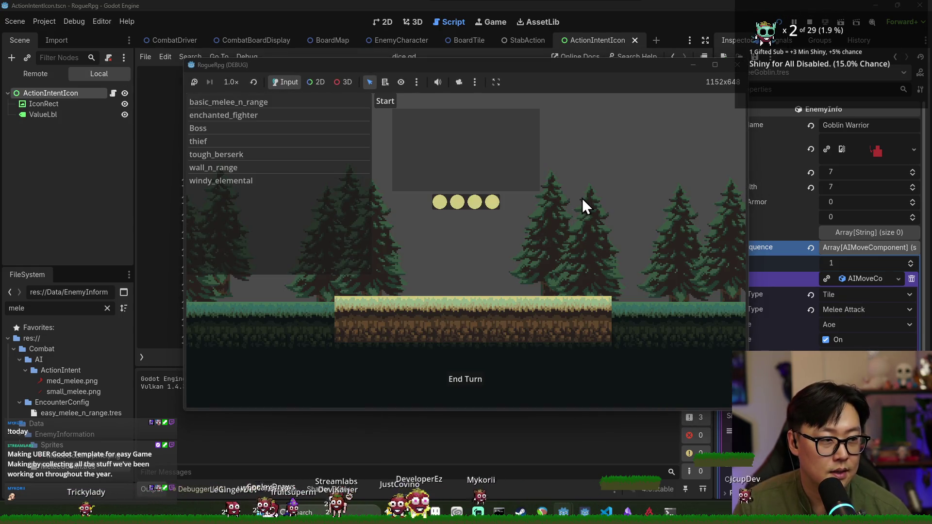
- Start the basic_melee_n_range encounter, end a turn, move one tile right, and end another turn
click(270, 105)
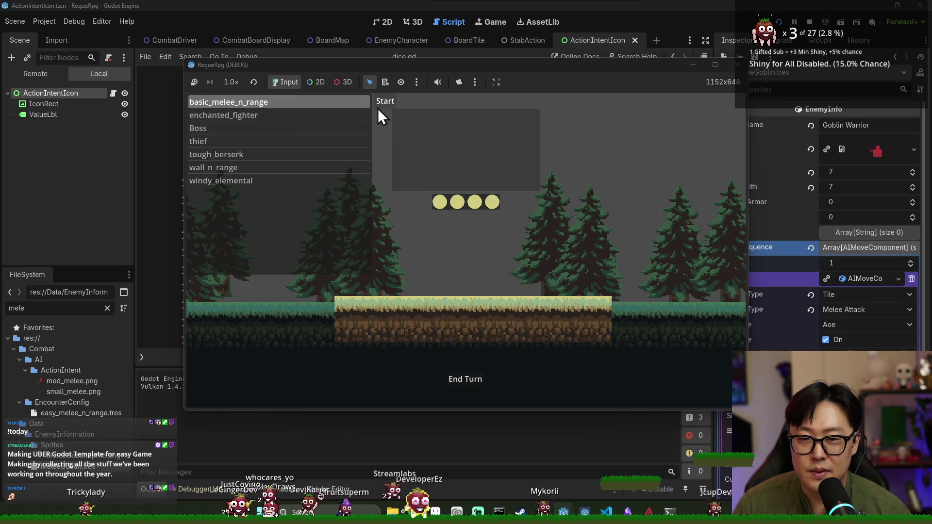
click(381, 102)
click(470, 380)
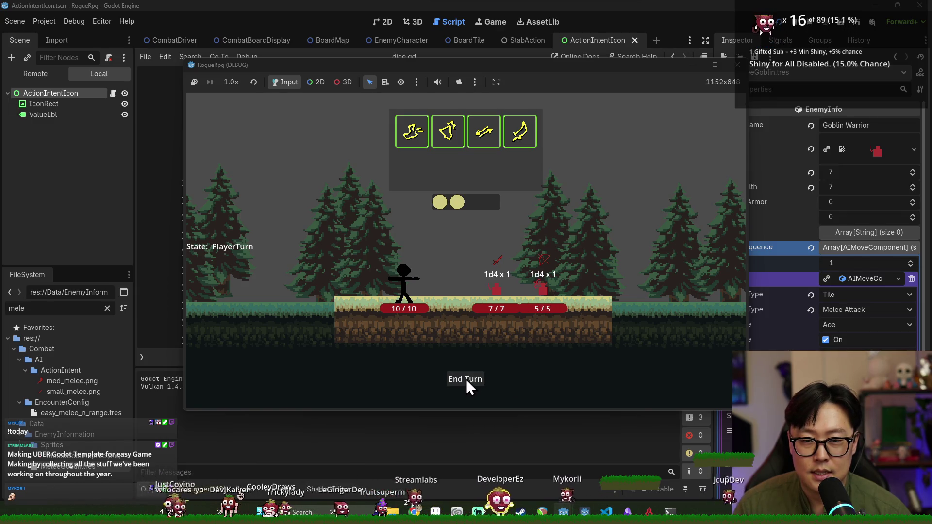
drag(417, 145, 452, 290)
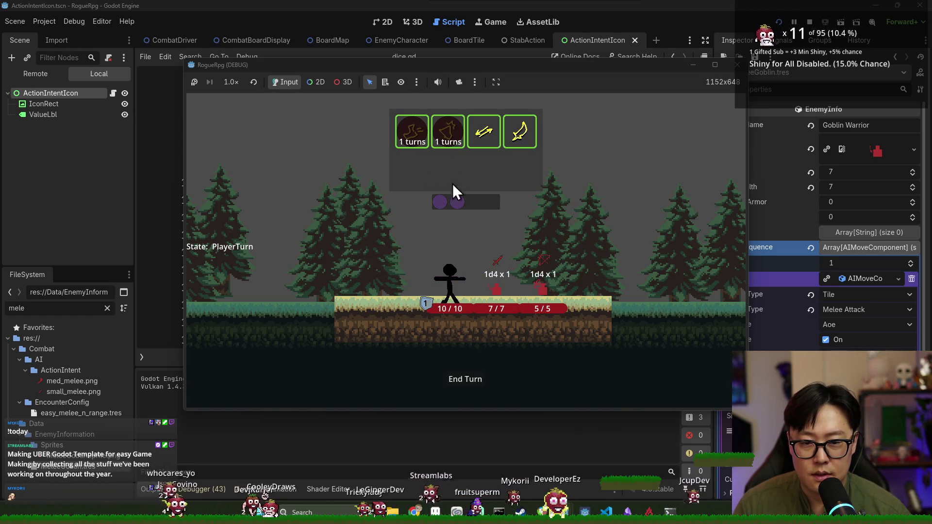
click(464, 378)
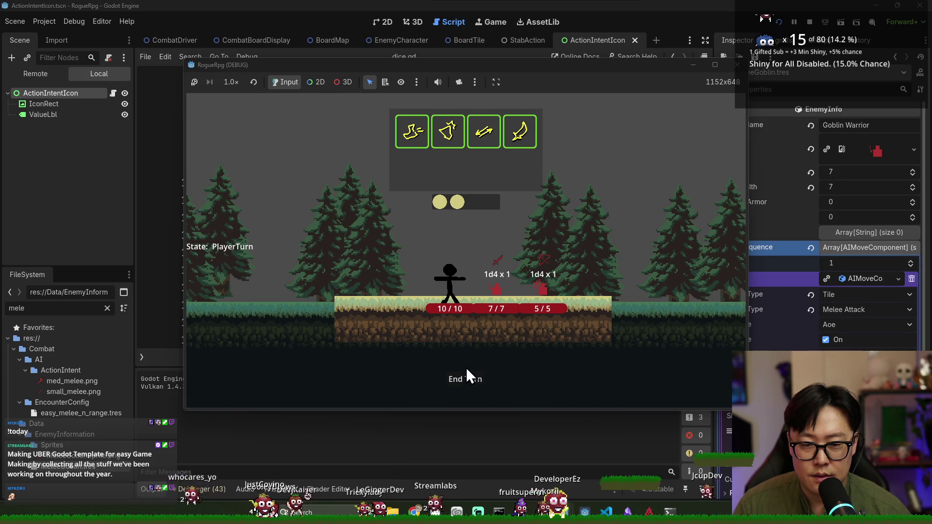
- Hit the middle goblin to 4/7 with the fourth card, move left, end the turn, then stop
mouse_move(494, 289)
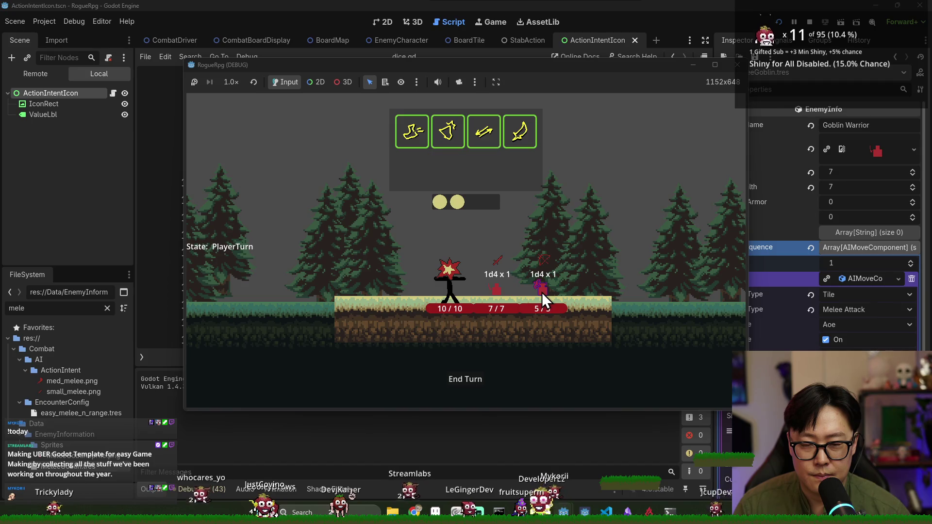
click(514, 140)
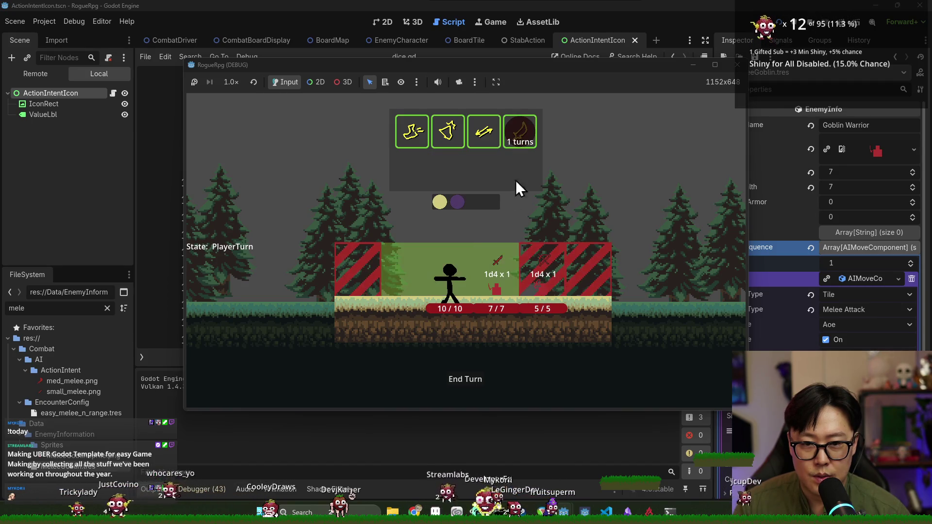
click(497, 274)
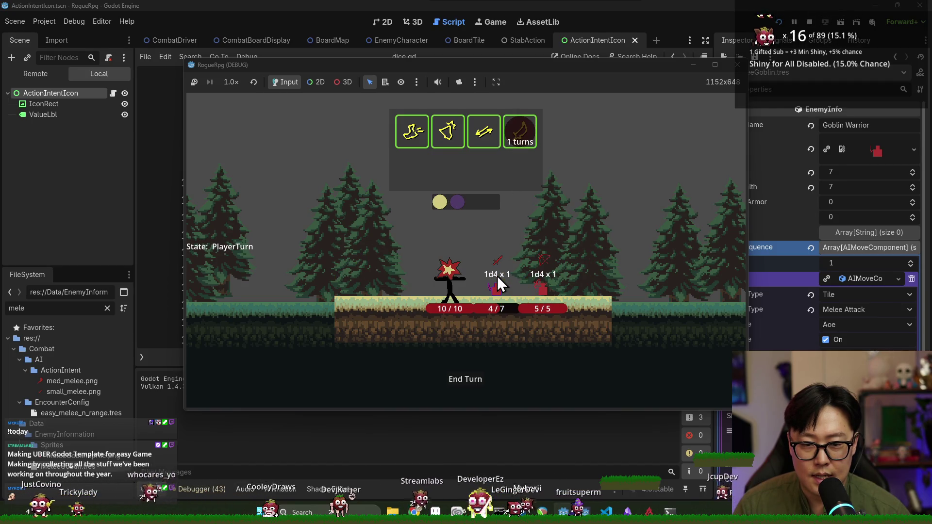
click(420, 133)
click(409, 258)
click(469, 382)
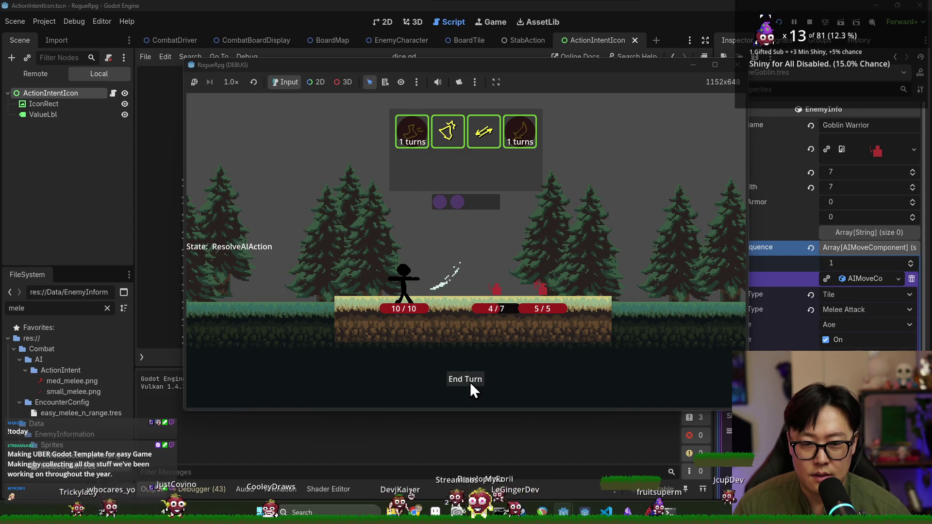
click(810, 22)
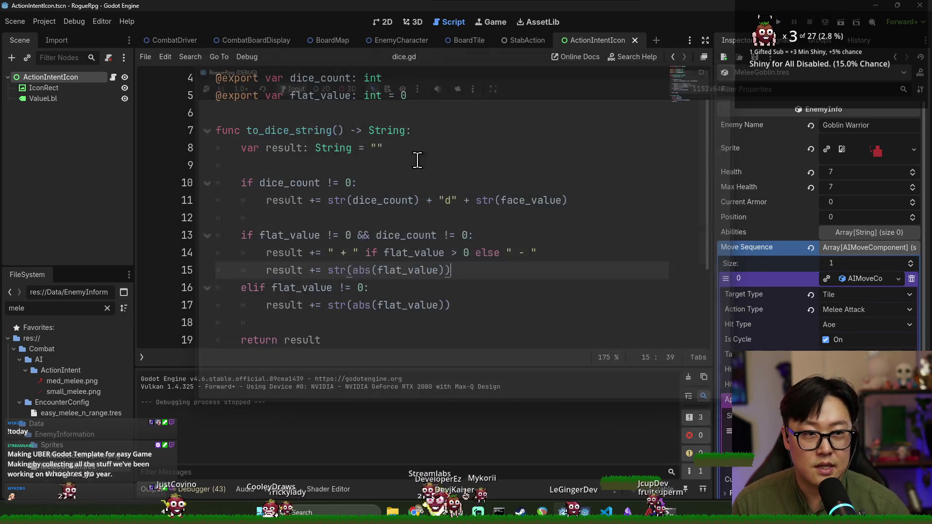
- Put the caret on blank line 9 of dice.gd
click(403, 164)
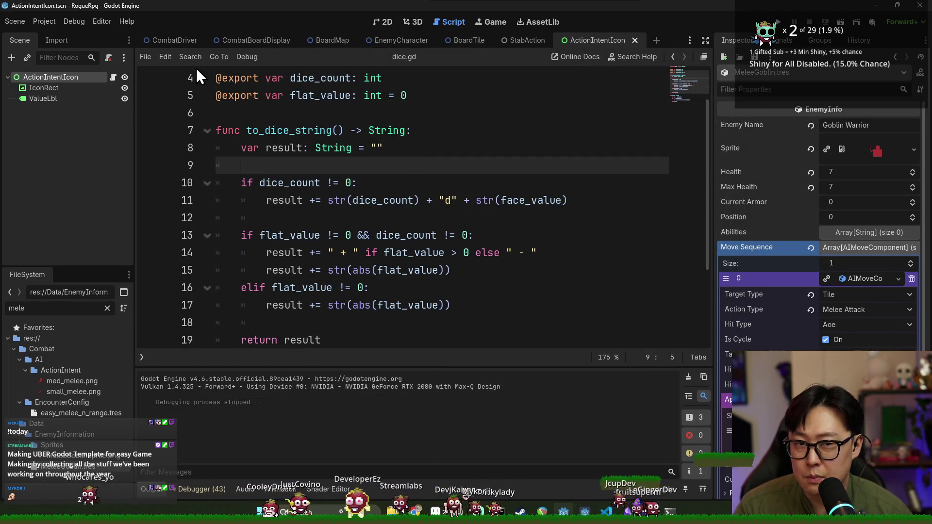
- Save the CombatDriver scene and follow ResolveAIAction's start_enemy_action_sequence call into ai_action_executor.gd
click(185, 42)
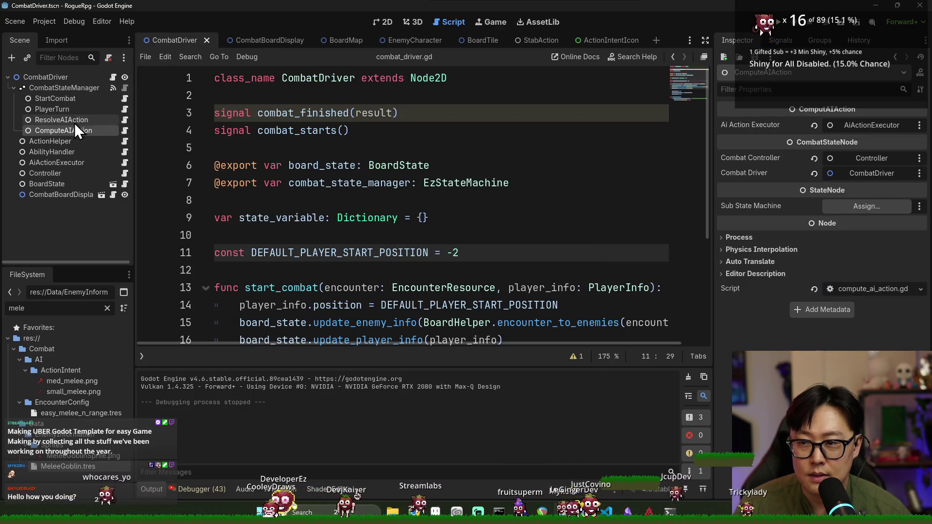
key(ctrl+s)
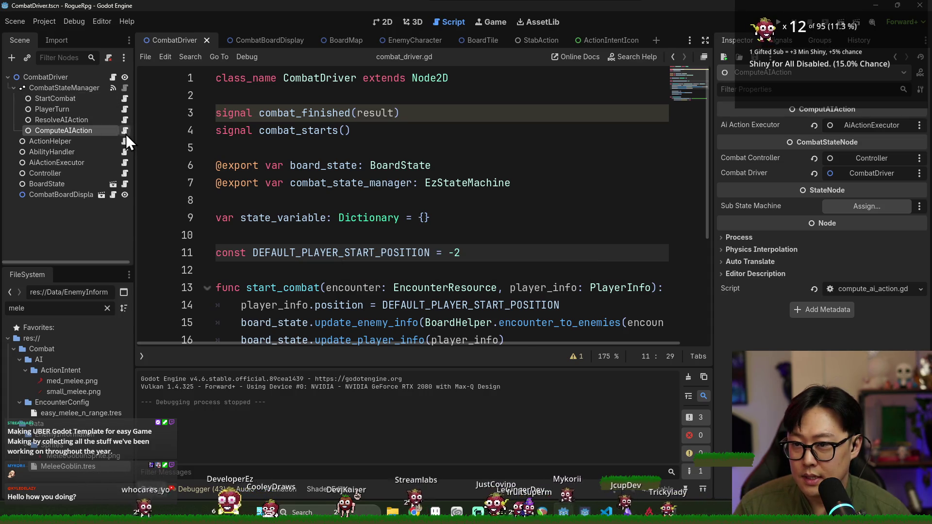
click(125, 131)
click(124, 119)
scroll(261, 159, down, 2)
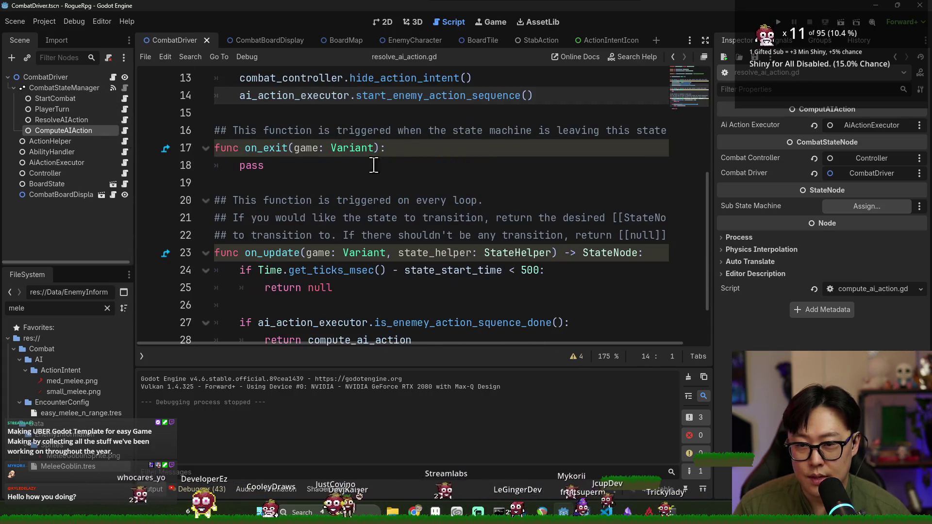
scroll(364, 173, up, 1)
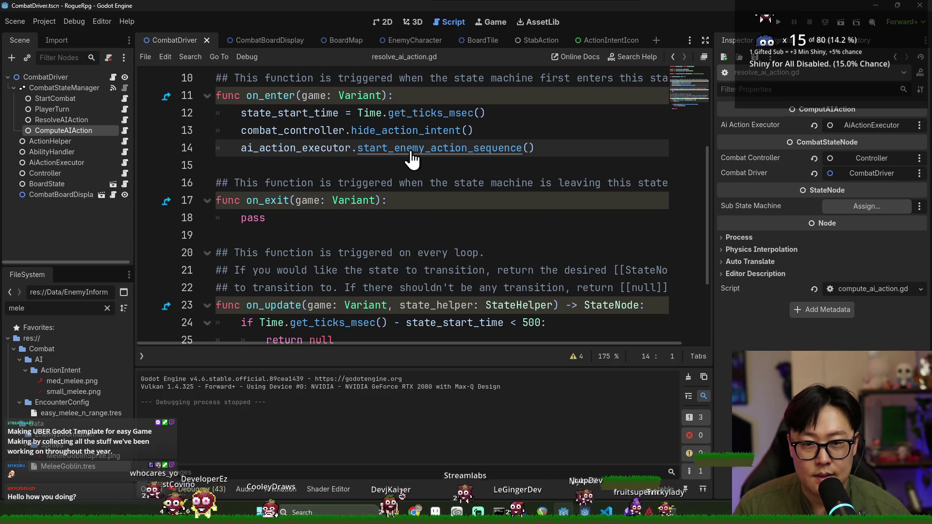
ctrl+click(388, 148)
key(ctrl+s)
key(ctrl+s)
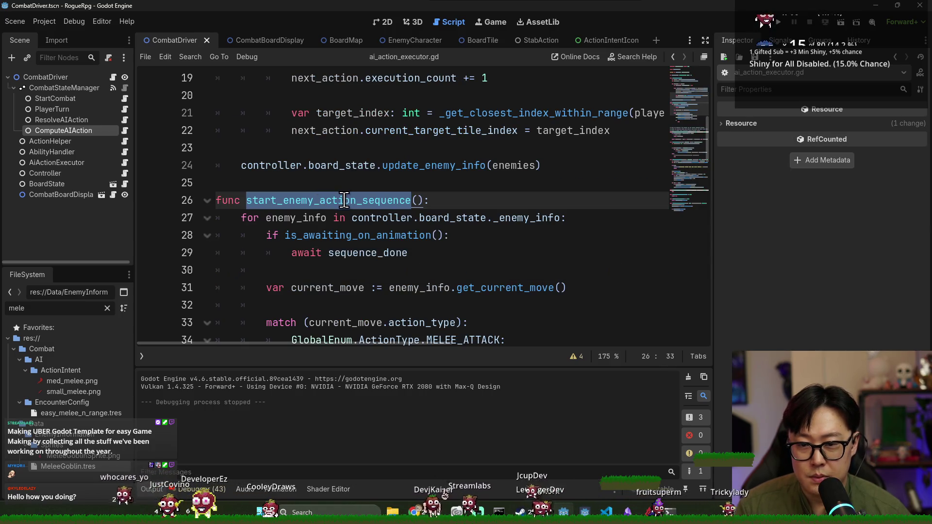
- Look over the executor code and select next_action on line 18
scroll(343, 200, up, 4)
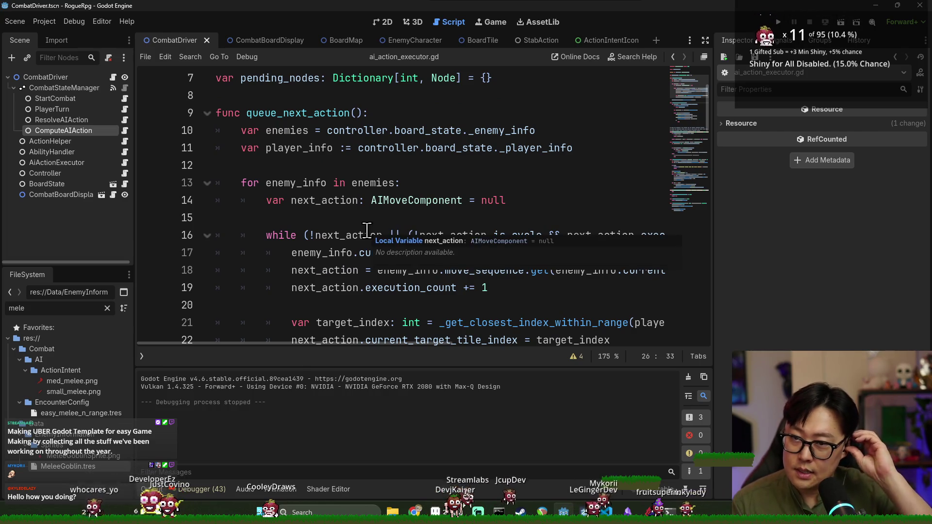
scroll(343, 201, down, 5)
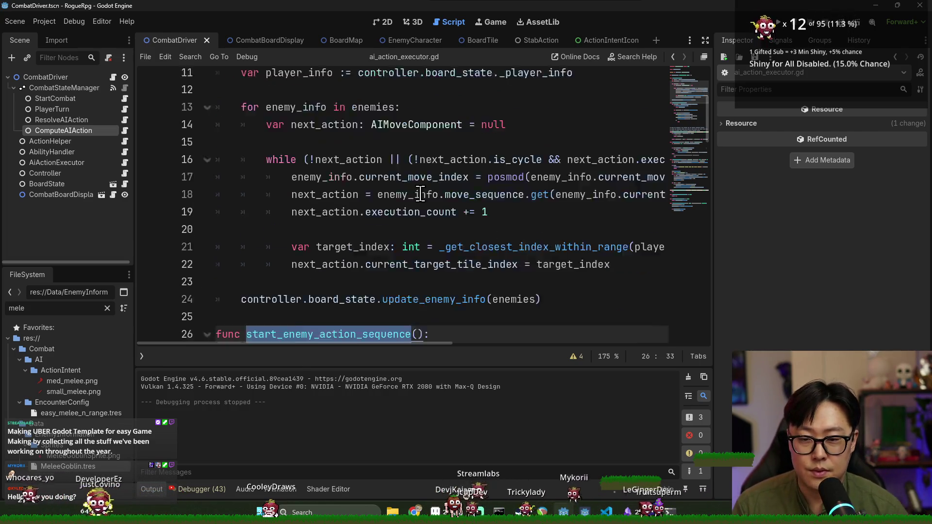
scroll(343, 202, up, 4)
double_click(330, 218)
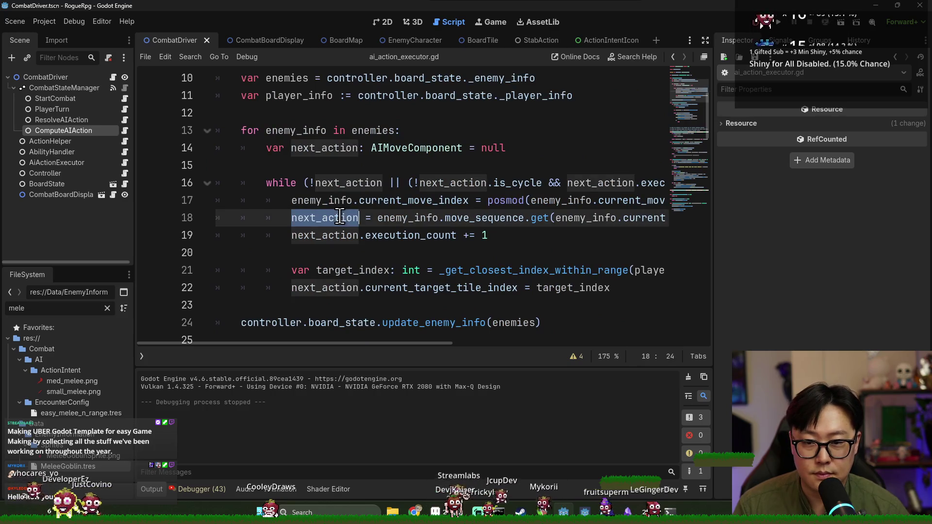
- Clear all errors in the debugger's error list and return to the output log
click(202, 489)
click(204, 373)
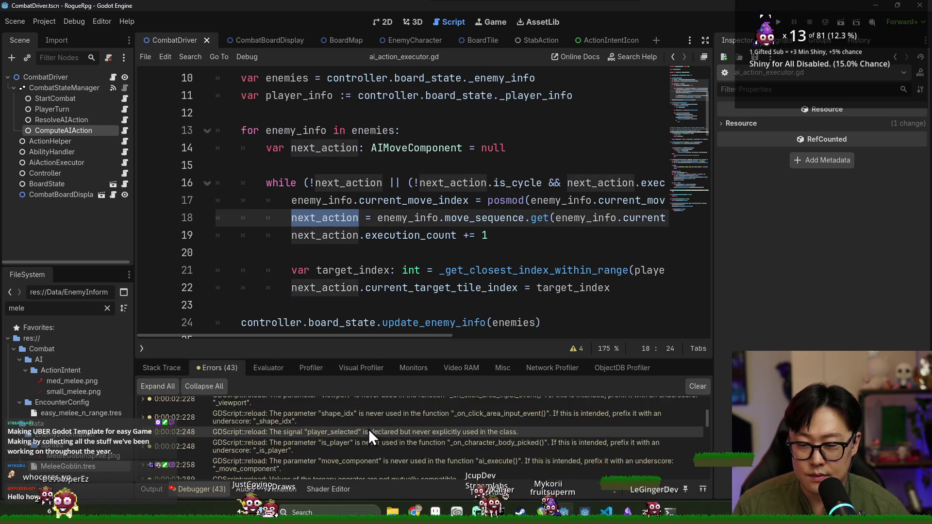
scroll(372, 427, down, 5)
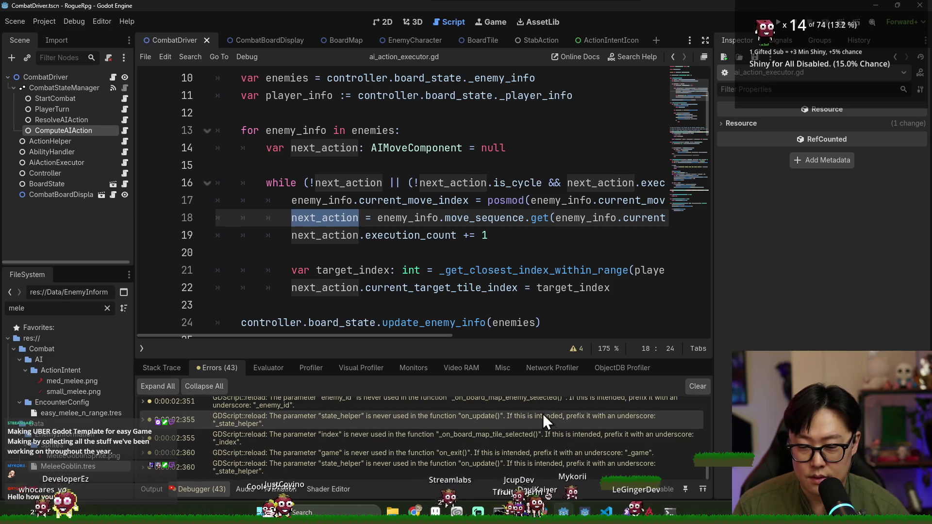
click(697, 386)
key(ctrl+s)
click(151, 489)
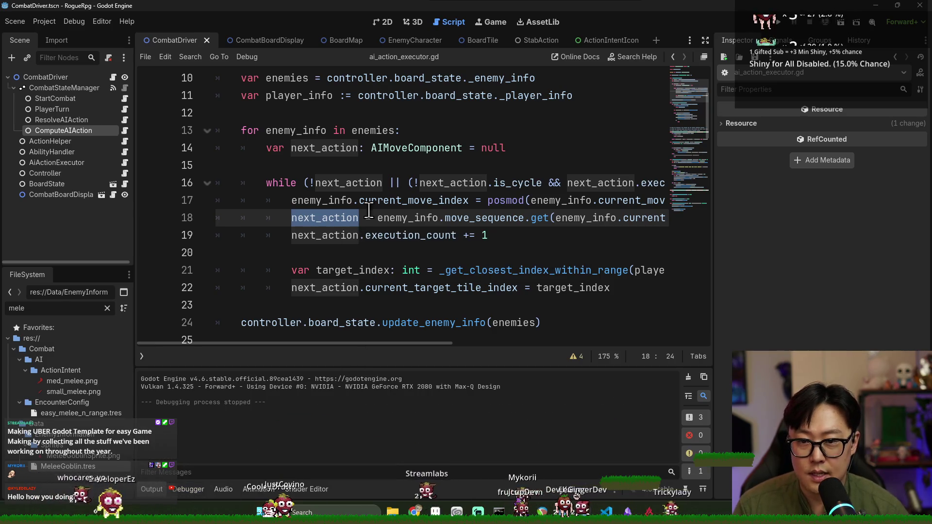
- Review enemy_info and next_action on lines 13–14, then clear the 'mele' FileSystem filter
click(323, 200)
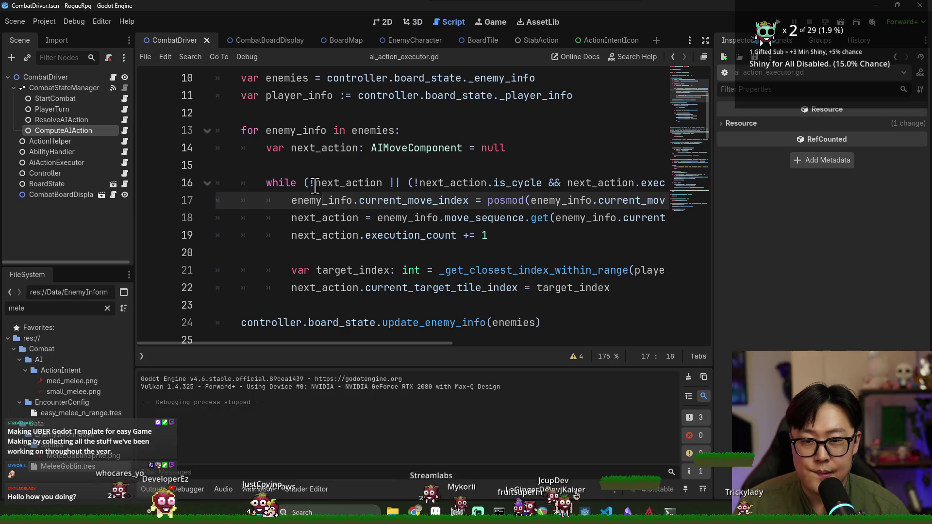
scroll(343, 203, down, 2)
scroll(330, 184, up, 2)
double_click(311, 131)
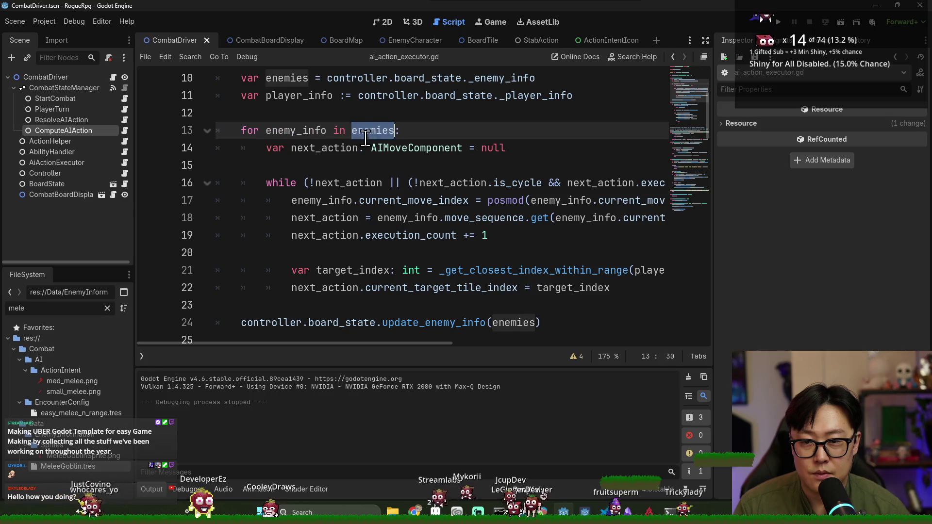
double_click(335, 147)
scroll(412, 258, down, 1)
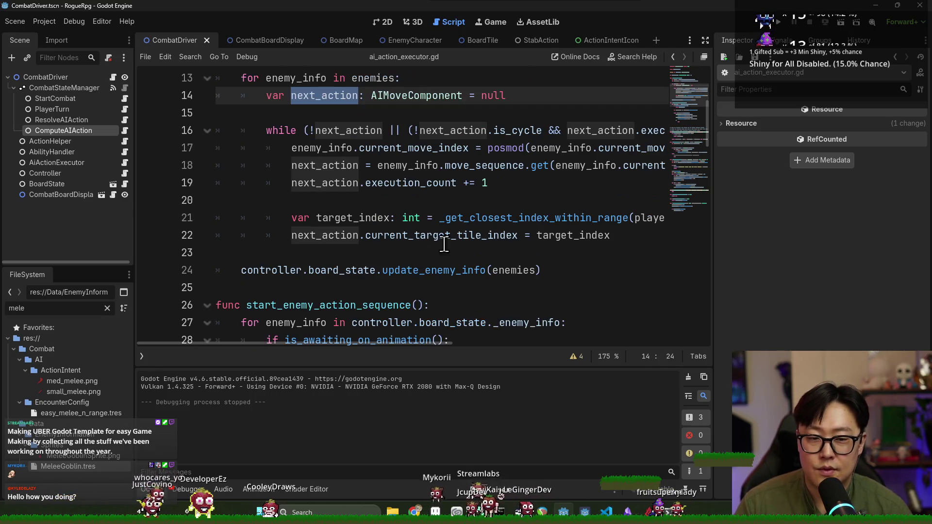
scroll(429, 346, right, 2)
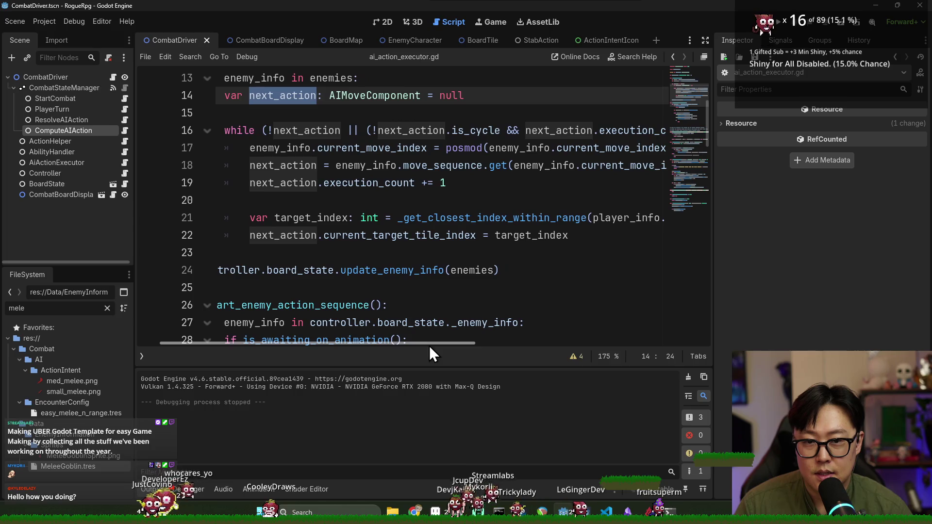
scroll(418, 345, left, 2)
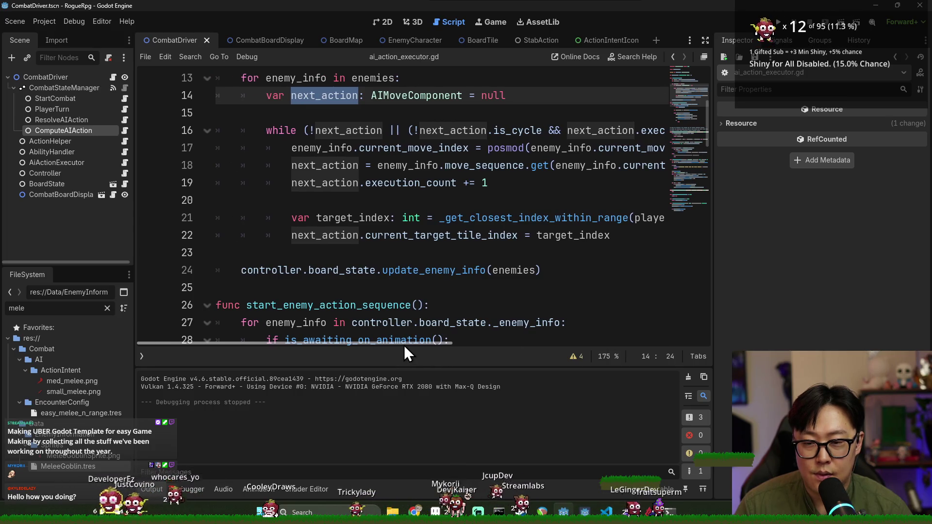
scroll(397, 295, down, 1)
scroll(397, 296, down, 1)
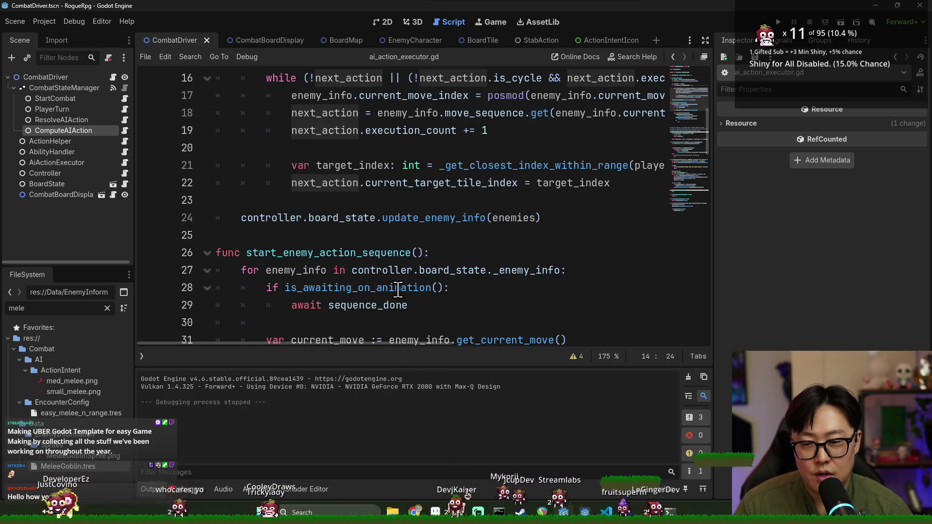
scroll(403, 291, up, 2)
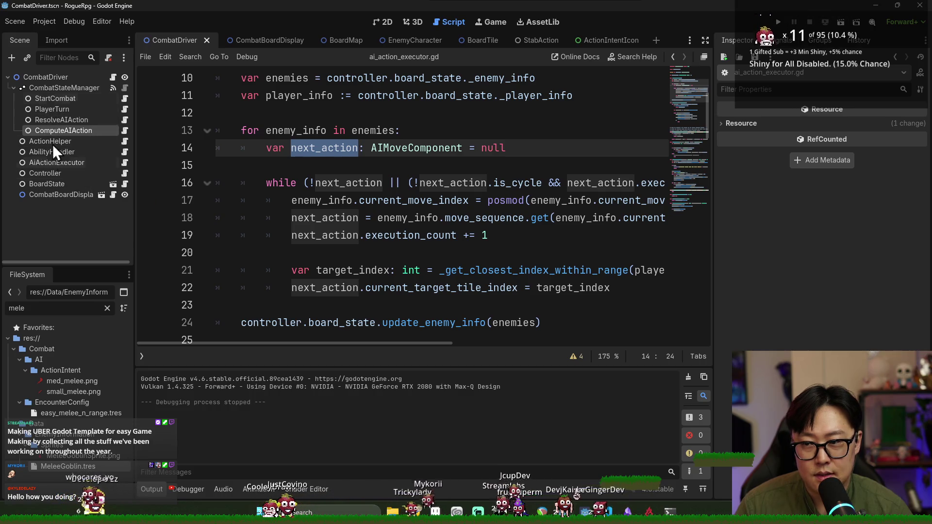
key(BackSpace)
key(BackSpace)
key(BackSpace)
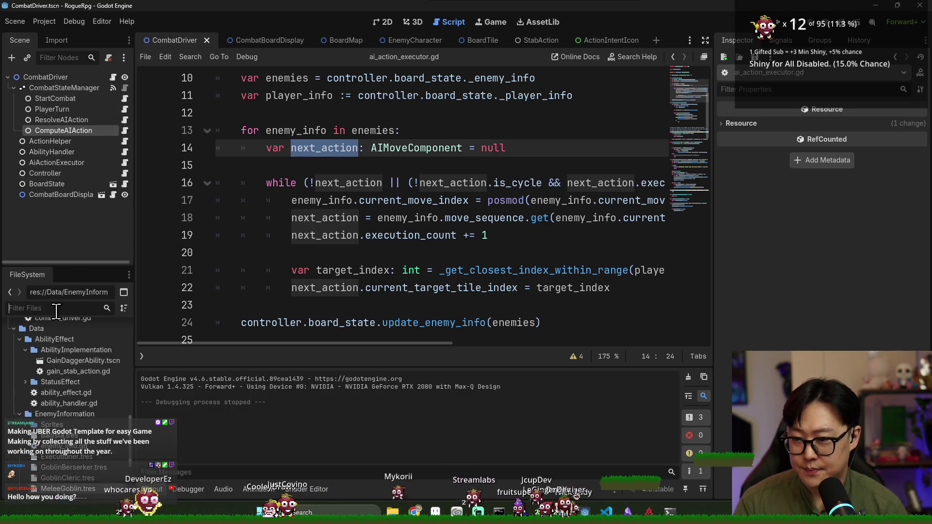
- Filter for 'range' and expand RangeGoblin.tres's first move and its applied effects
text(range)
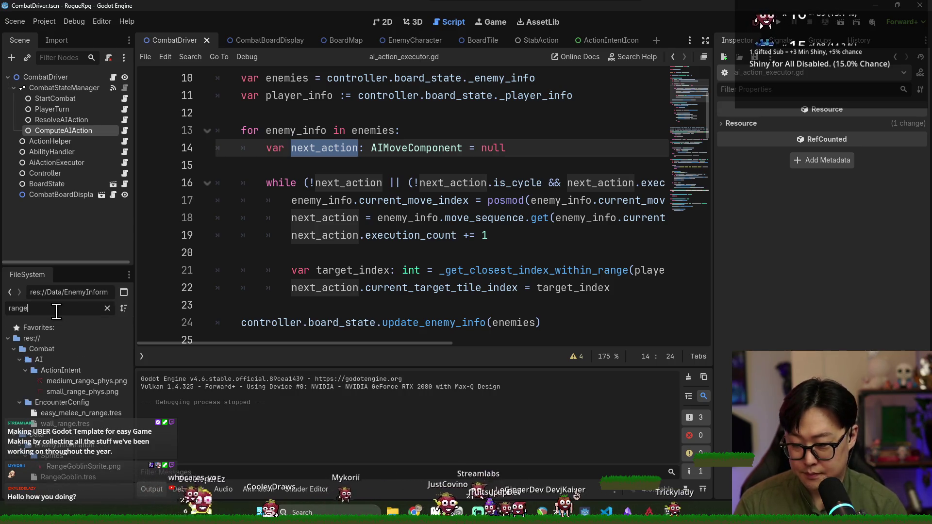
click(68, 477)
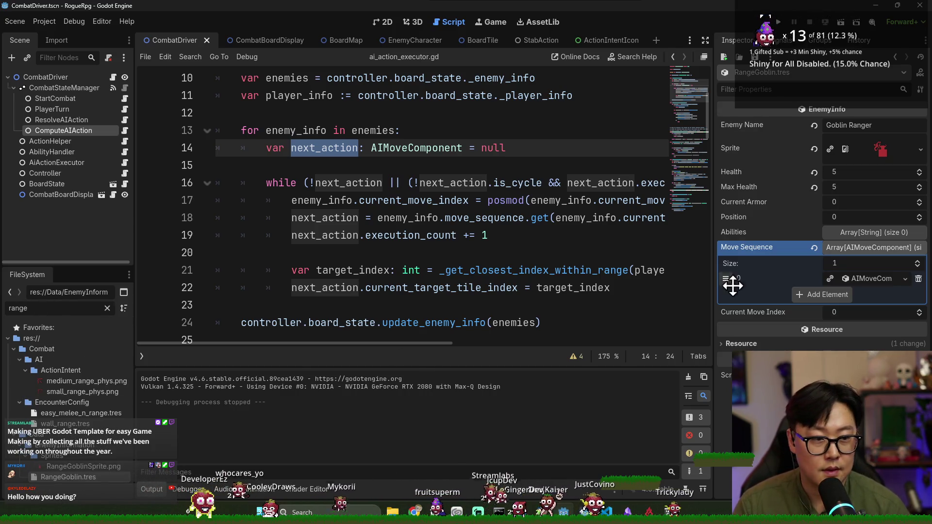
click(869, 280)
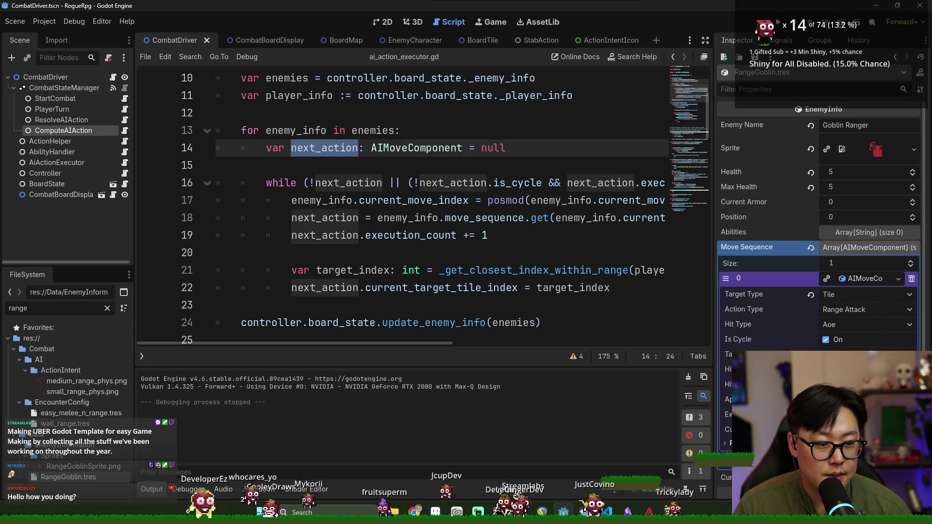
scroll(863, 324, down, 2)
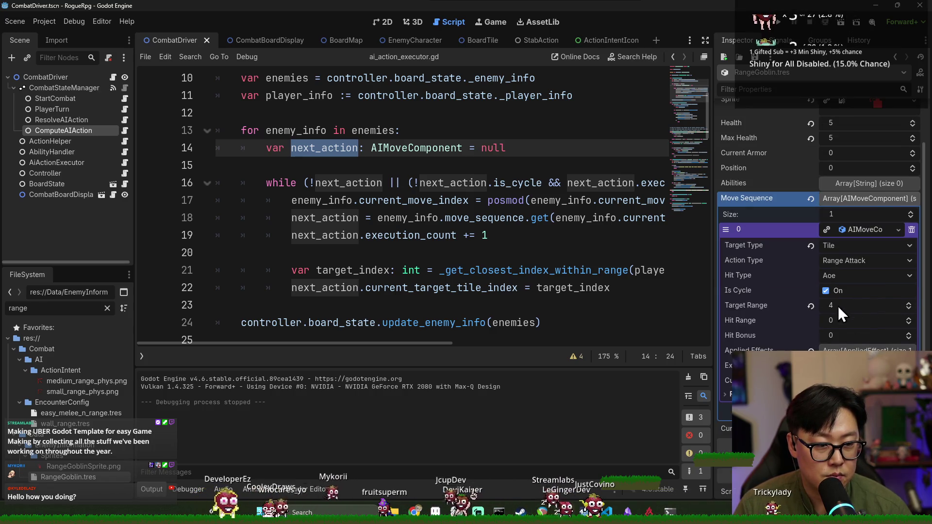
click(864, 348)
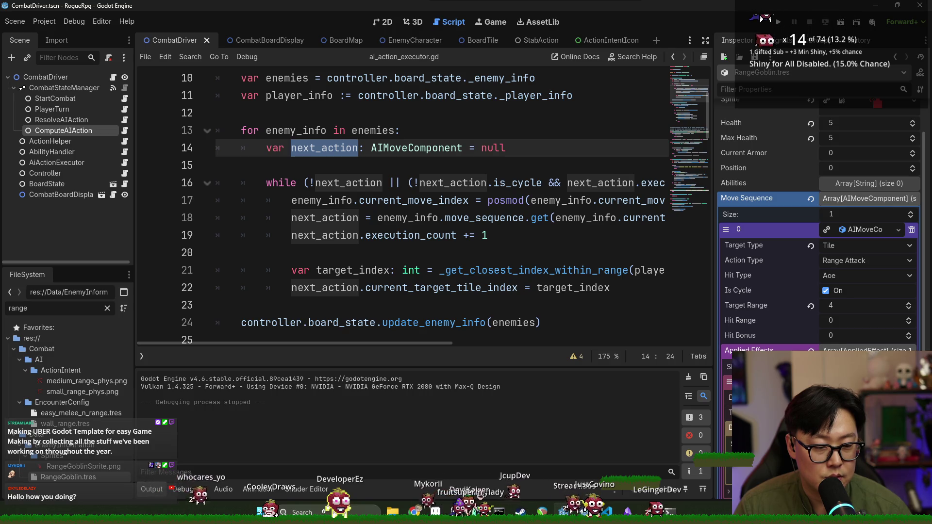
scroll(818, 219, down, 4)
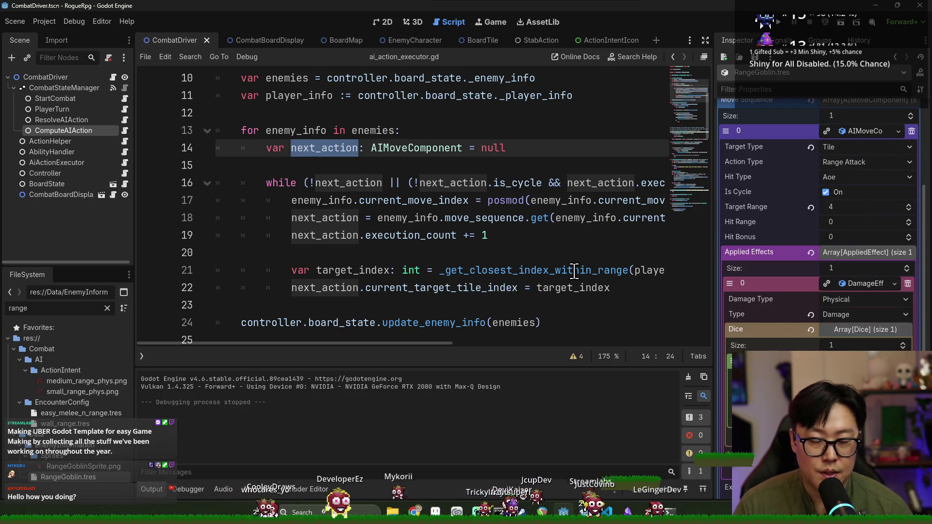
- Collapse the damage effect details and check the PowerShell git output before returning to the script
click(566, 253)
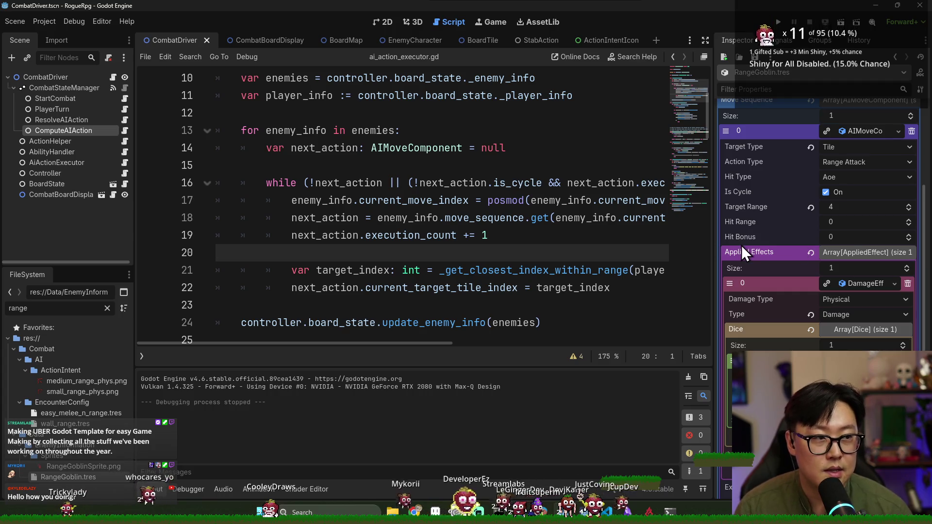
click(855, 284)
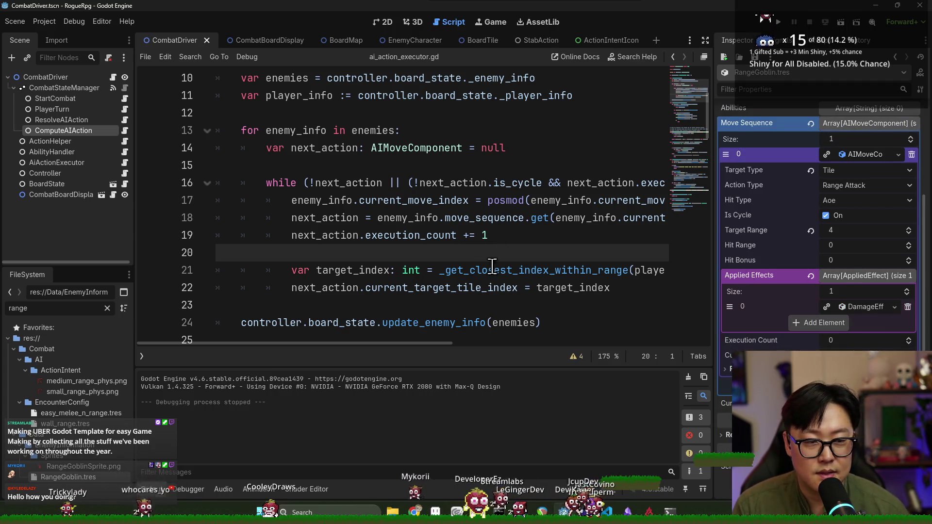
click(670, 513)
click(624, 305)
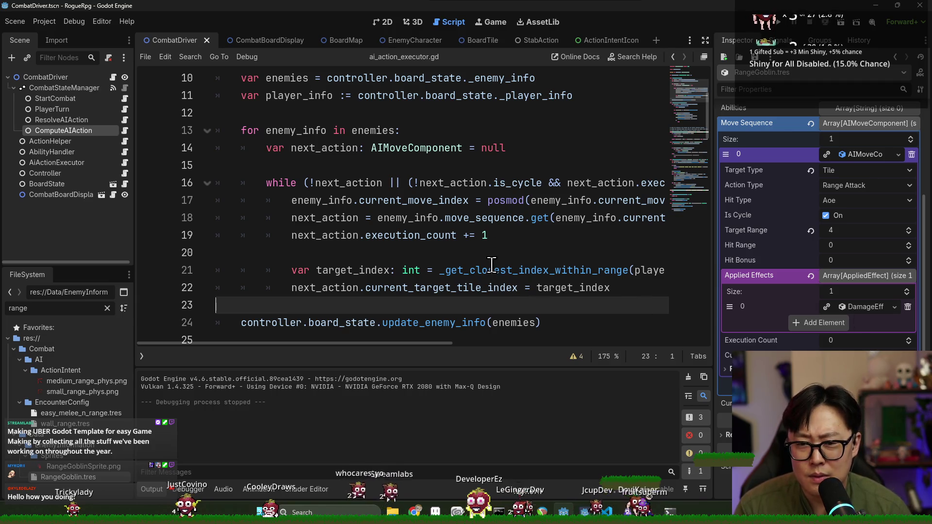
click(485, 250)
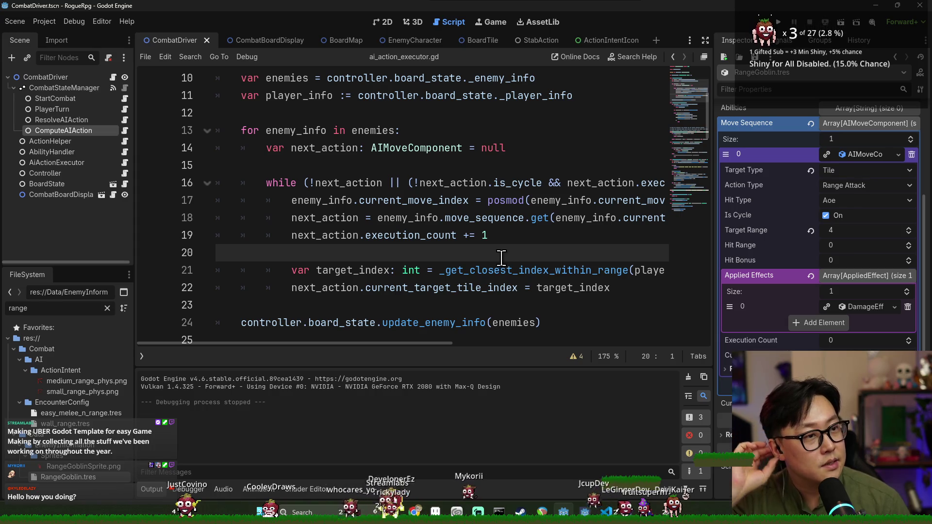
click(397, 233)
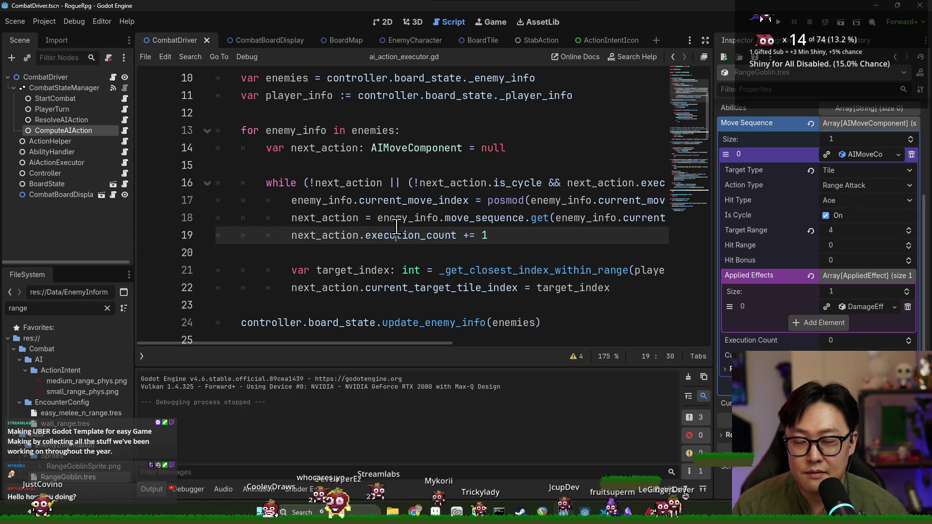
scroll(423, 235, down, 5)
scroll(426, 236, up, 2)
scroll(422, 238, up, 5)
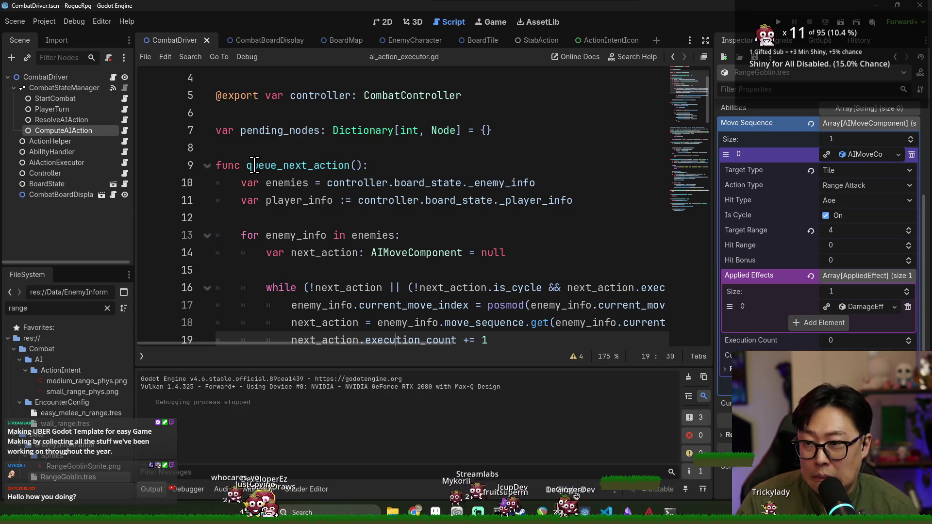
- Jump from ResolveAIAction's script to start_enemy_action_sequence, then run RogueRpg in debug
click(125, 120)
scroll(271, 170, up, 2)
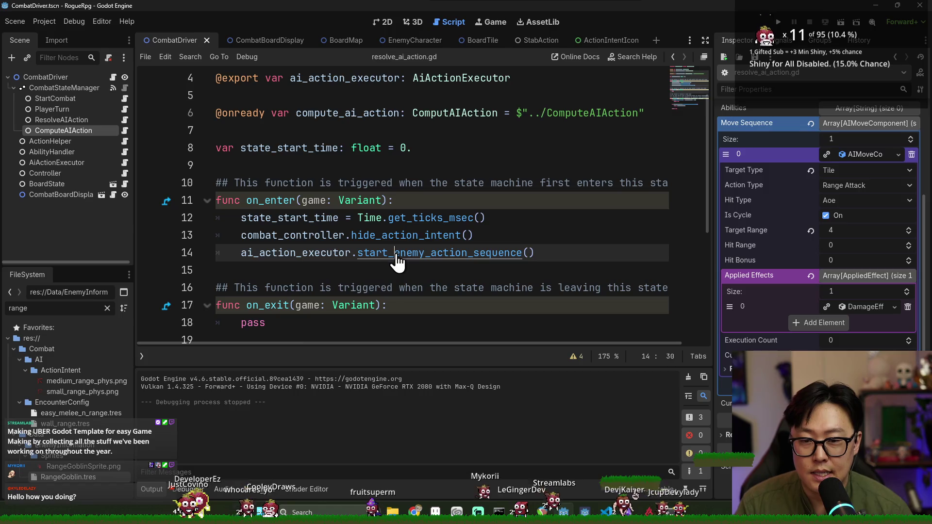
ctrl+click(394, 254)
scroll(305, 219, up, 6)
scroll(261, 218, down, 4)
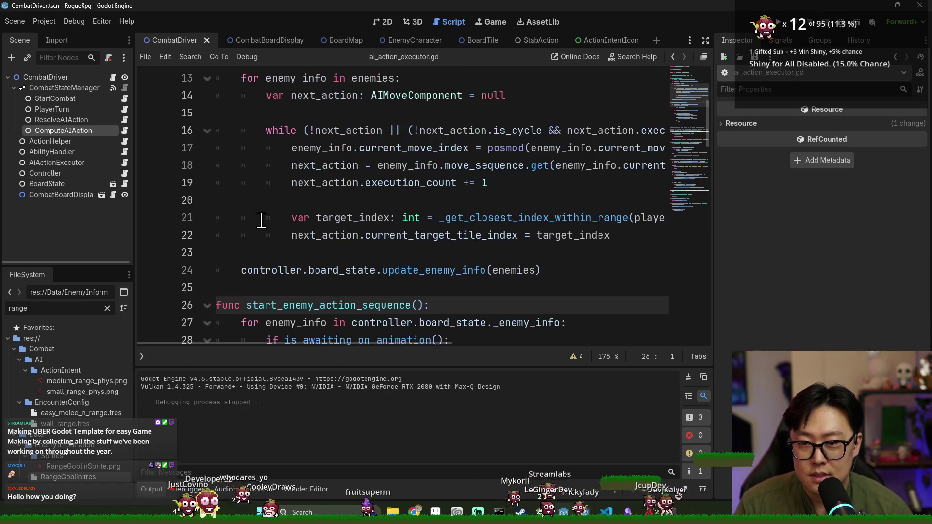
scroll(262, 219, up, 2)
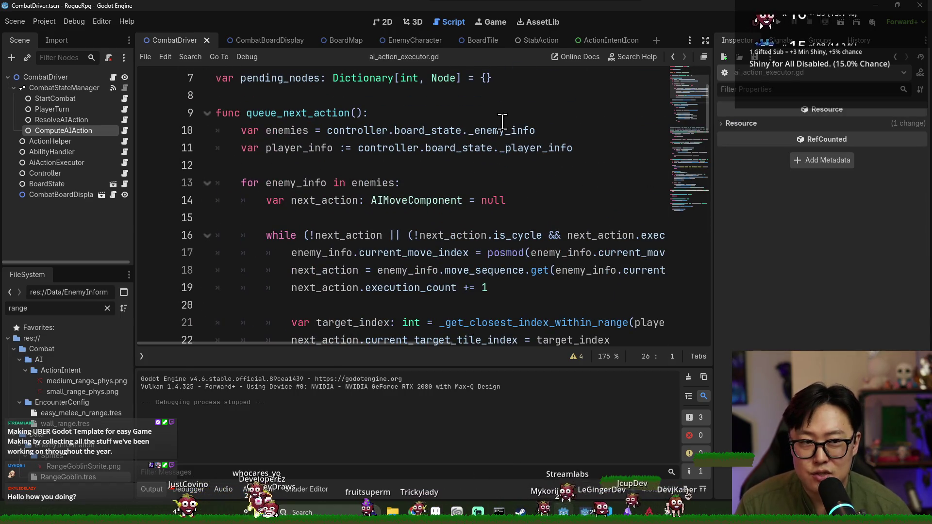
click(775, 23)
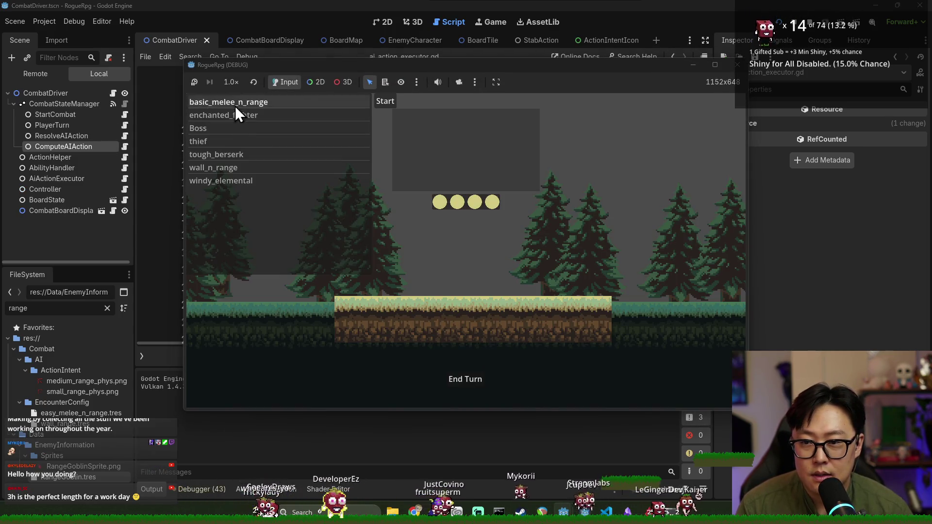
- Start the basic_melee_n_range encounter, move the player one tile right, end the turn, then return to the editor
click(235, 102)
click(390, 106)
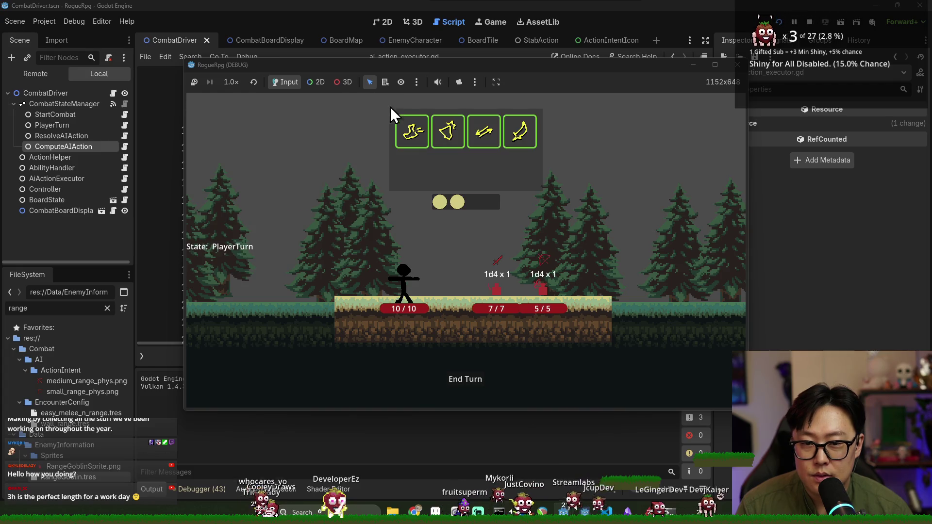
click(415, 140)
click(468, 283)
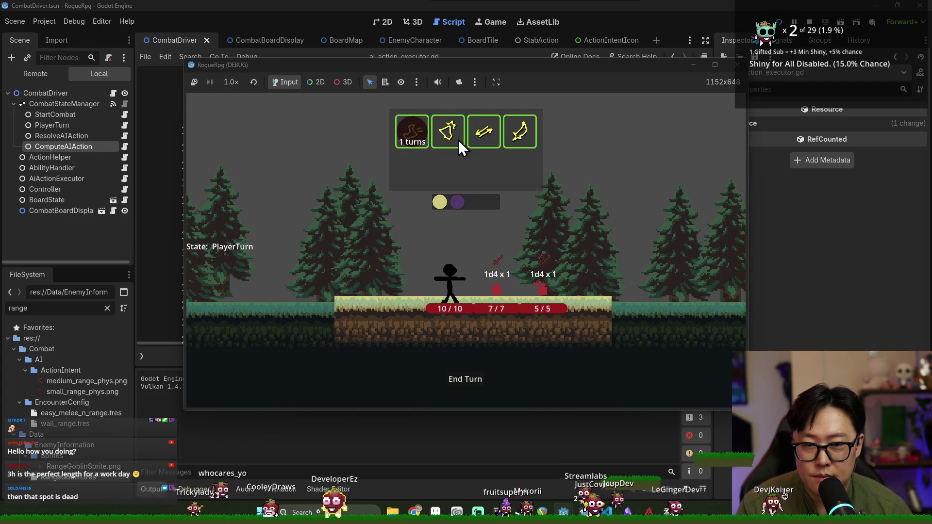
click(469, 377)
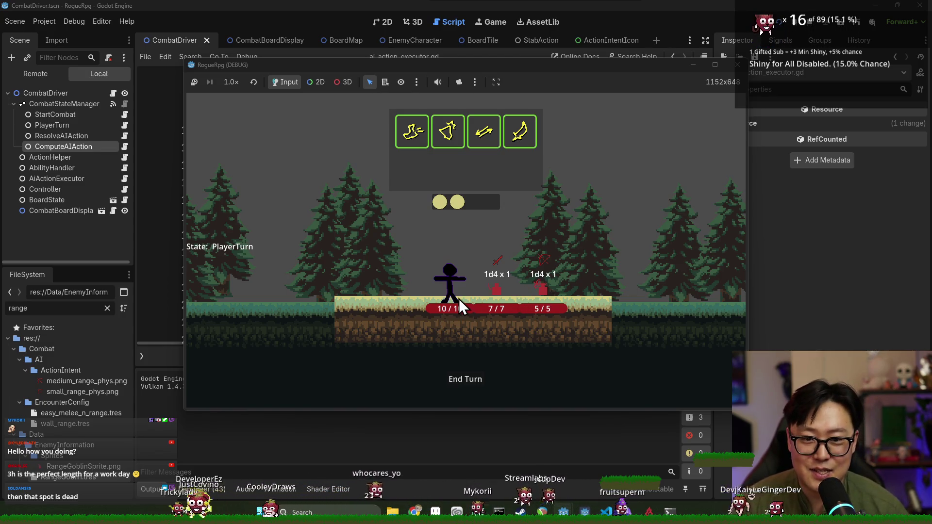
mouse_move(502, 282)
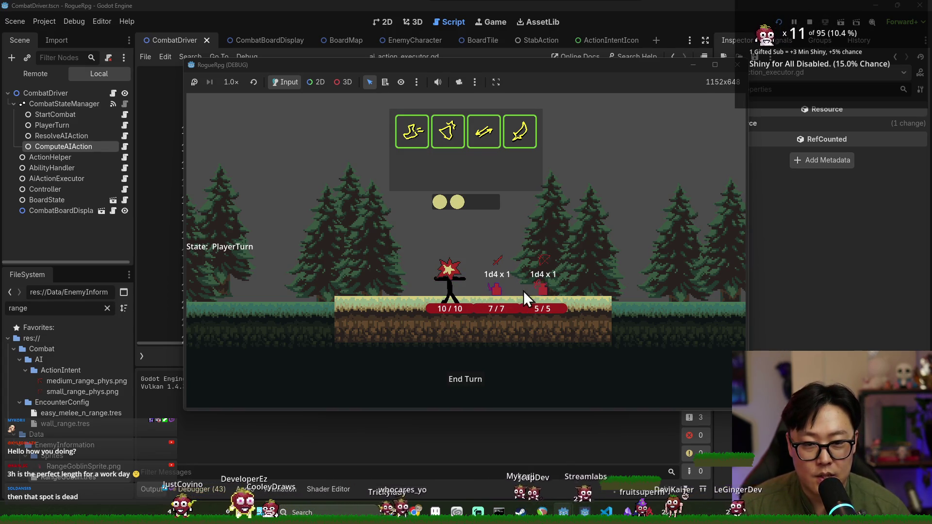
click(774, 261)
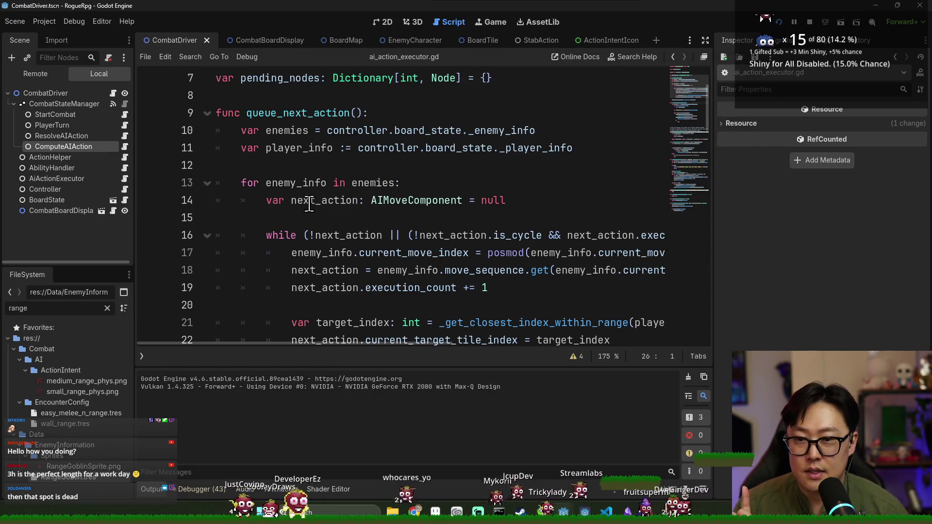
- Add breakpoints on lines 10 and 28 of ai_action_executor.gd and end the game turn
scroll(312, 207, up, 2)
click(148, 235)
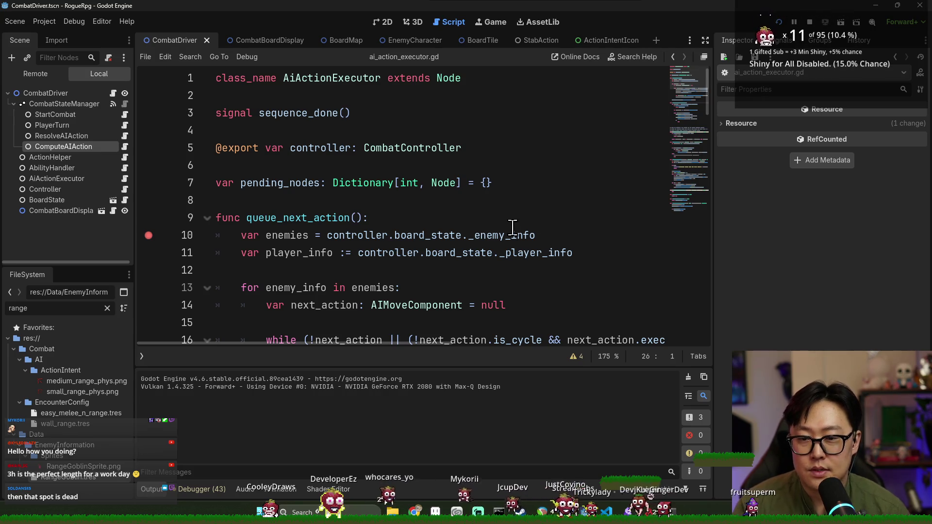
scroll(292, 236, down, 5)
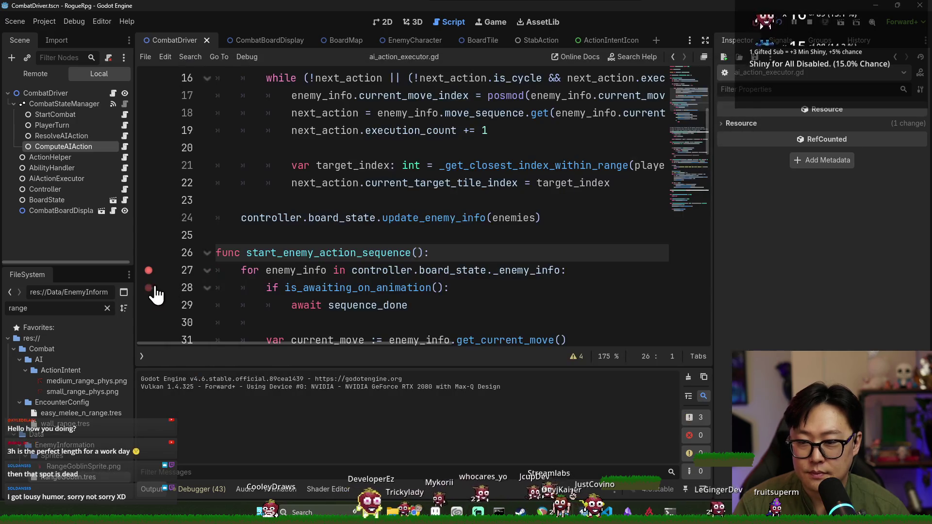
click(148, 287)
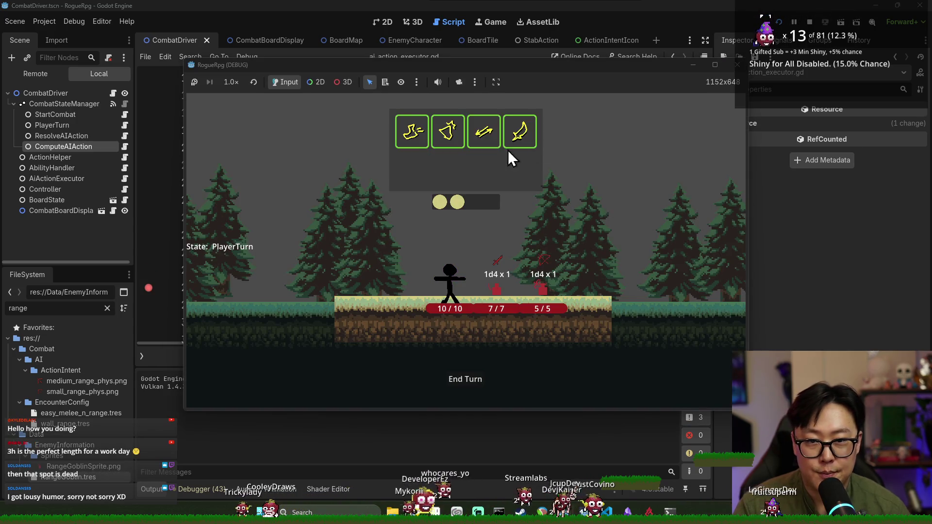
click(472, 381)
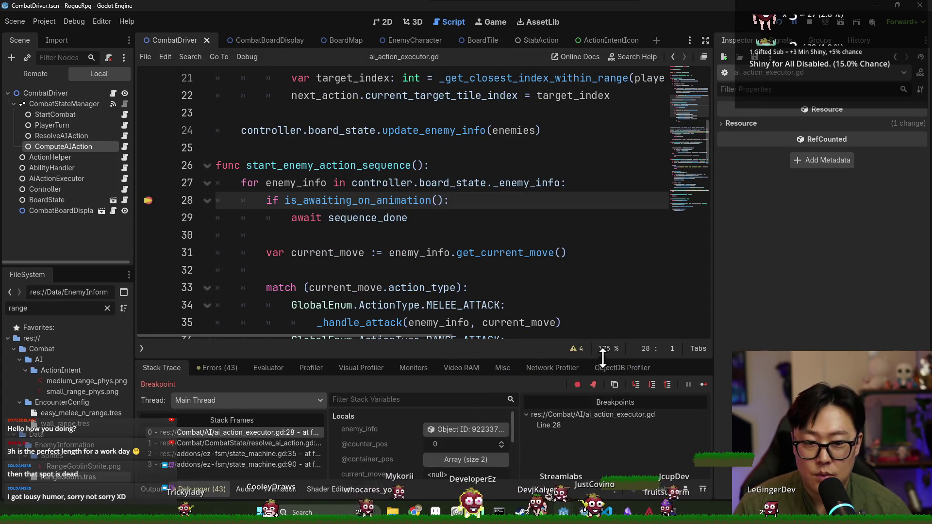
- Step over lines 31 and 33 and continue through breakpoints back to line 31
click(651, 385)
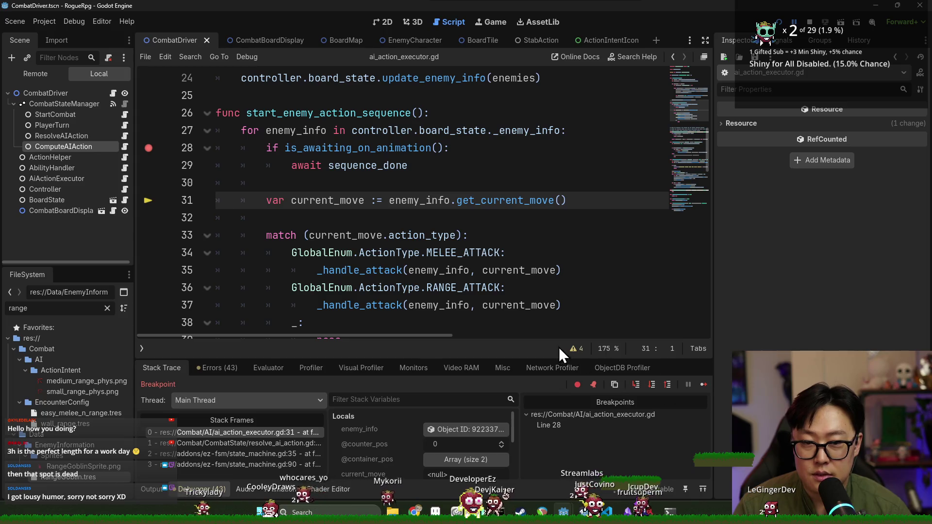
click(654, 386)
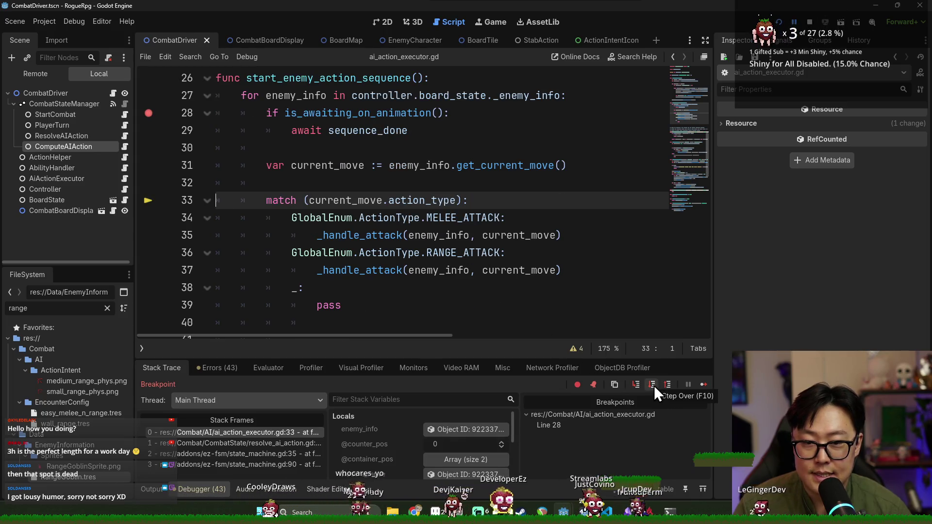
click(702, 385)
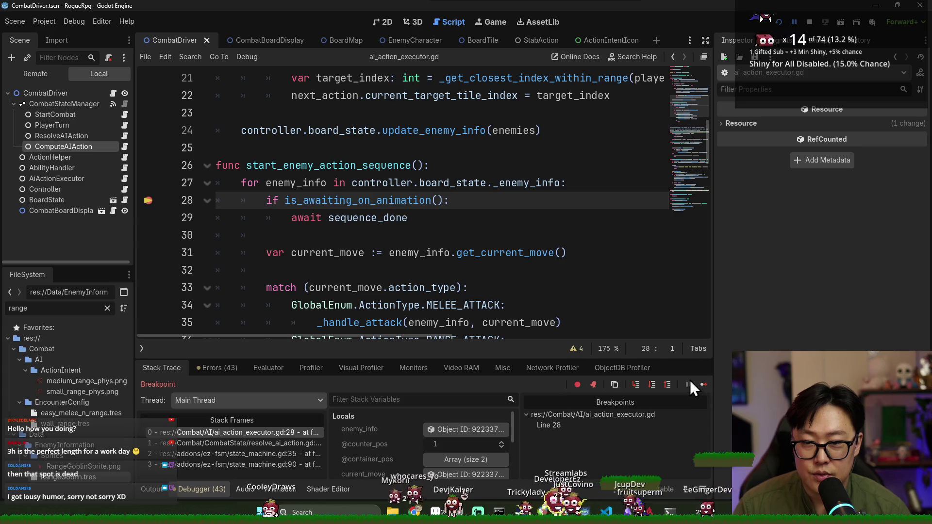
click(702, 385)
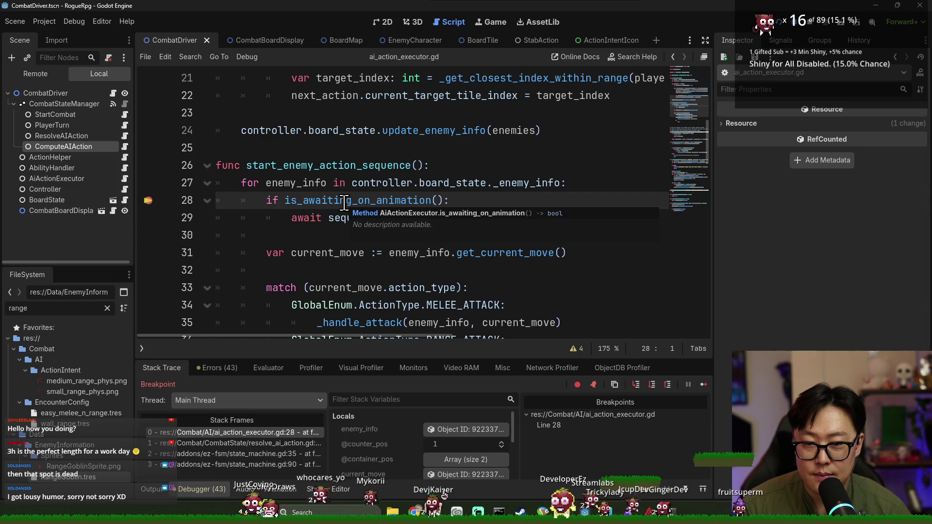
click(654, 383)
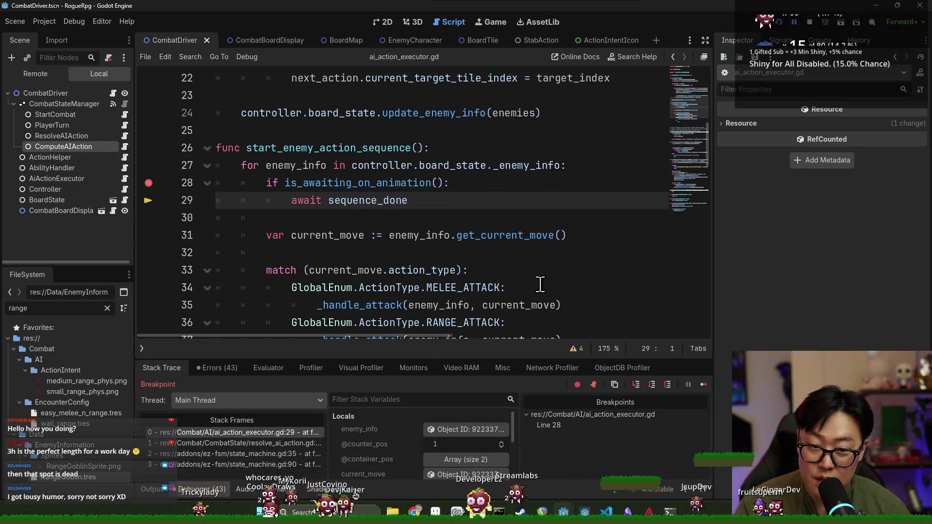
click(705, 387)
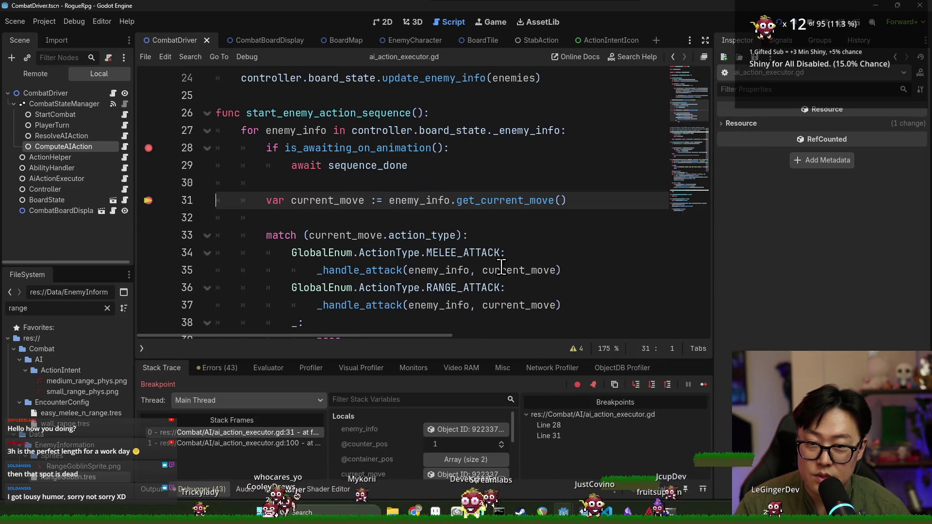
- Step through the MELEE_ATTACK and RANGE_ATTACK cases to line 37's _handle_attack and step into it
mouse_move(366, 170)
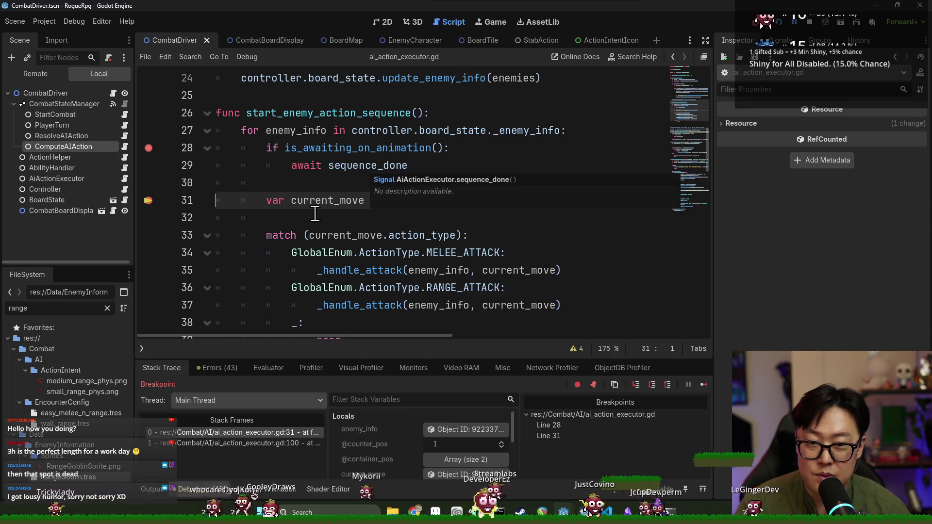
key(F12)
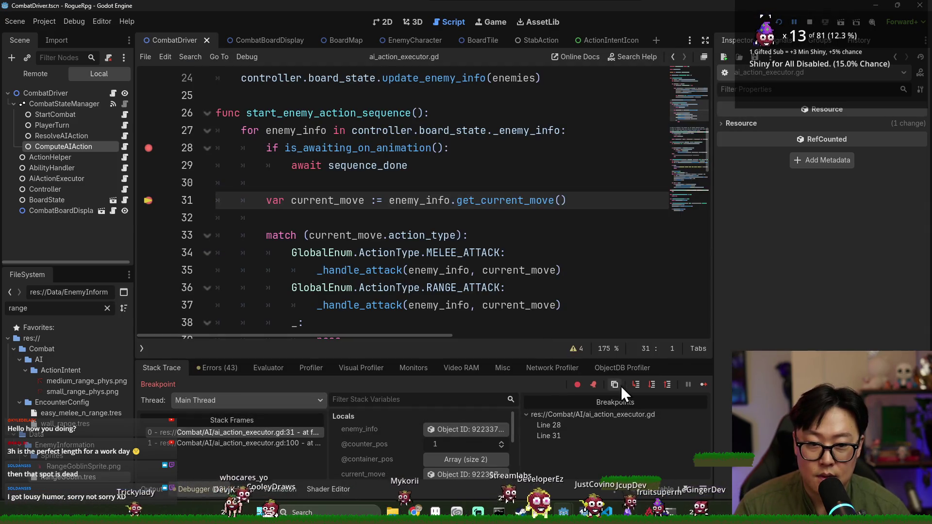
click(649, 388)
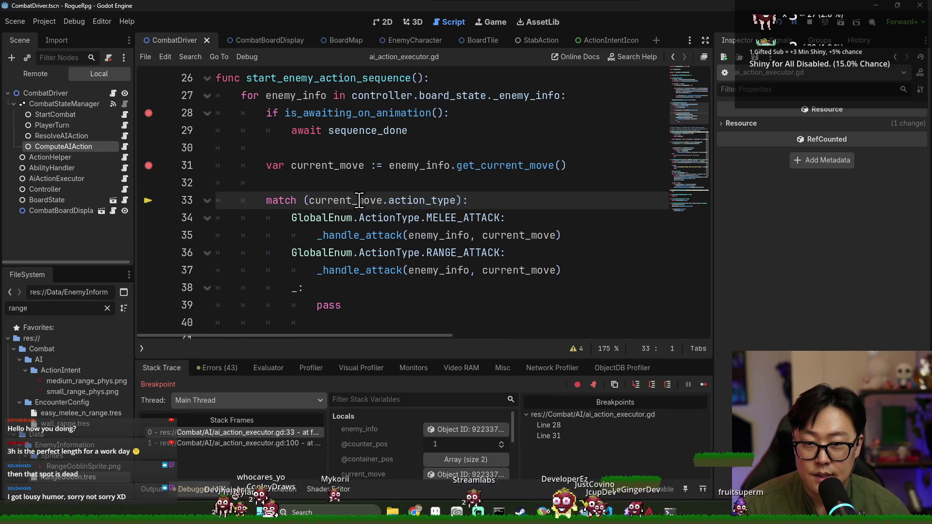
click(653, 384)
click(655, 383)
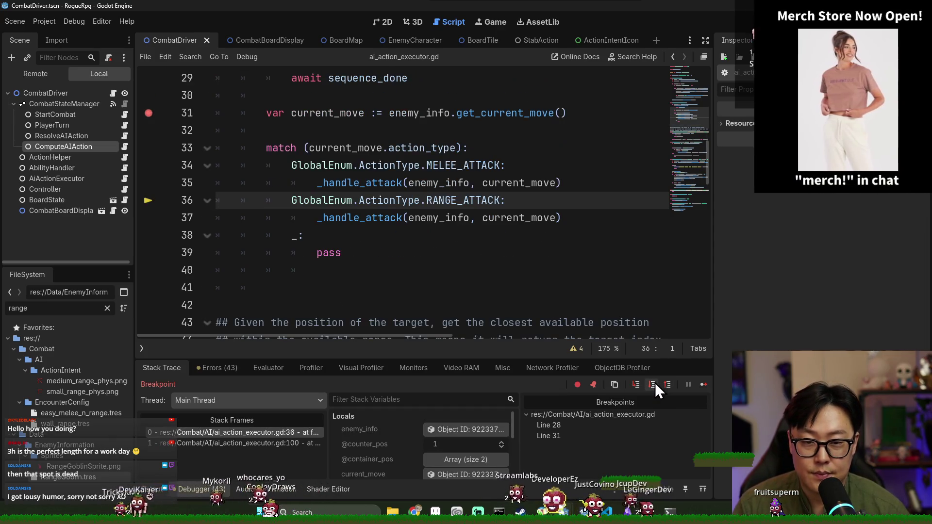
click(649, 384)
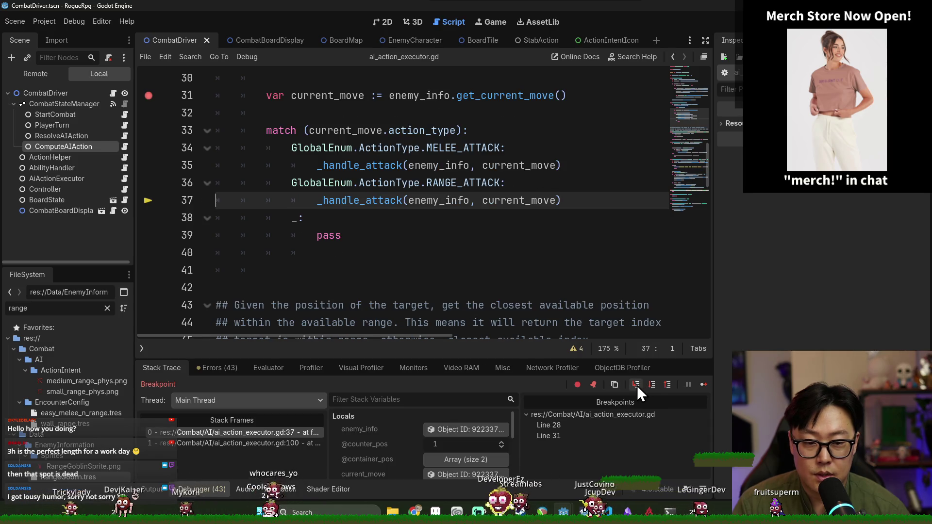
click(636, 385)
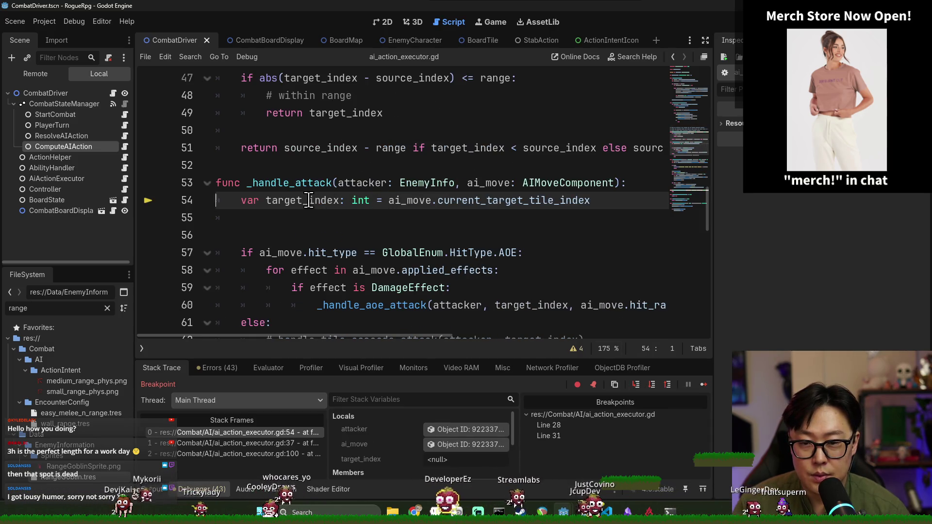
- Step to the line 57 AOE hit-type check, read target_index as -1, and switch to the game
click(649, 383)
mouse_move(311, 148)
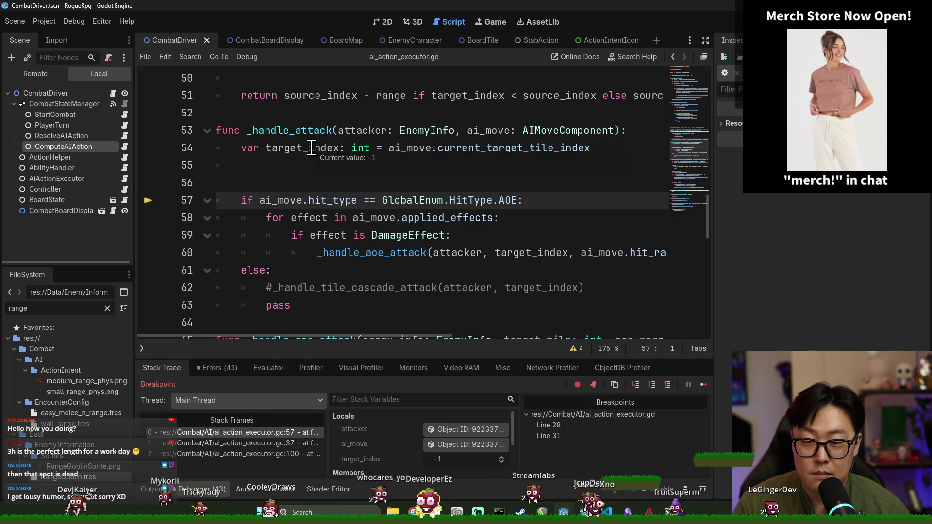
key(alt+Tab)
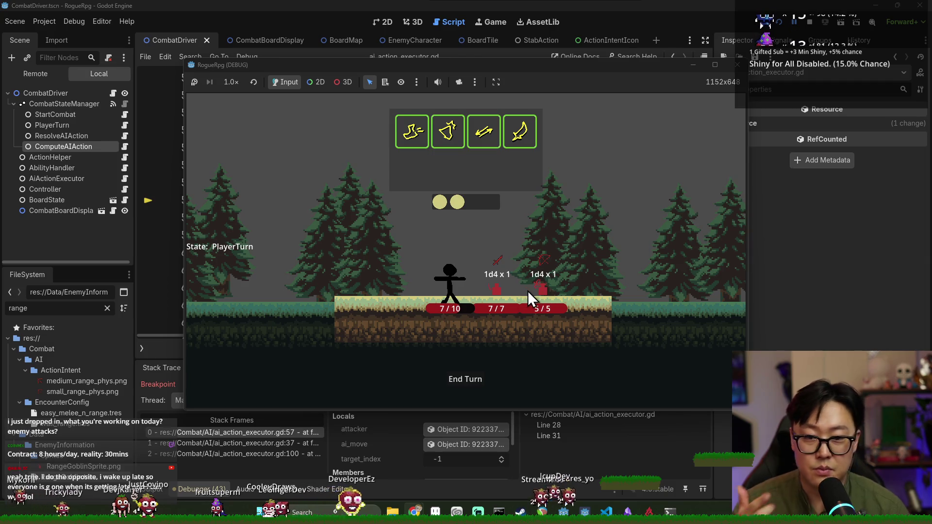
- Step through the AoE effects loop to line 60's _handle_aoe_attack call and step into it
click(774, 256)
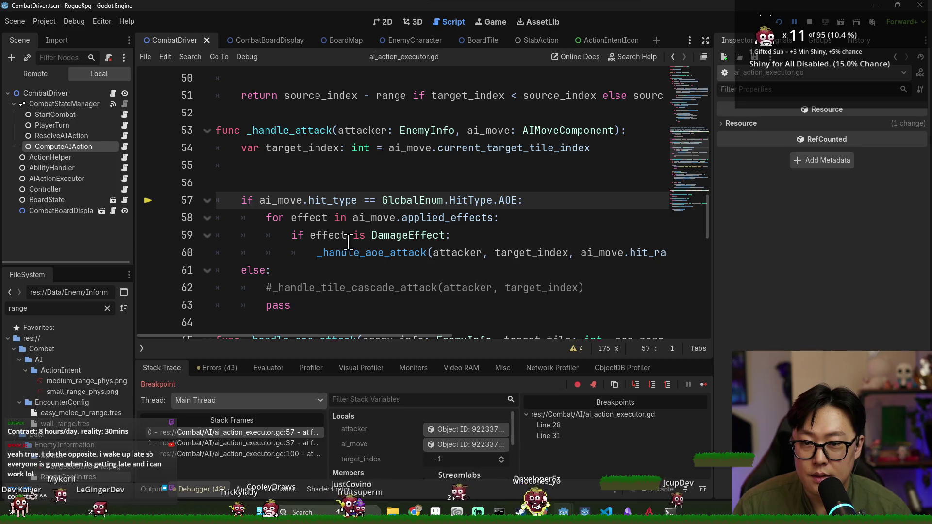
click(653, 386)
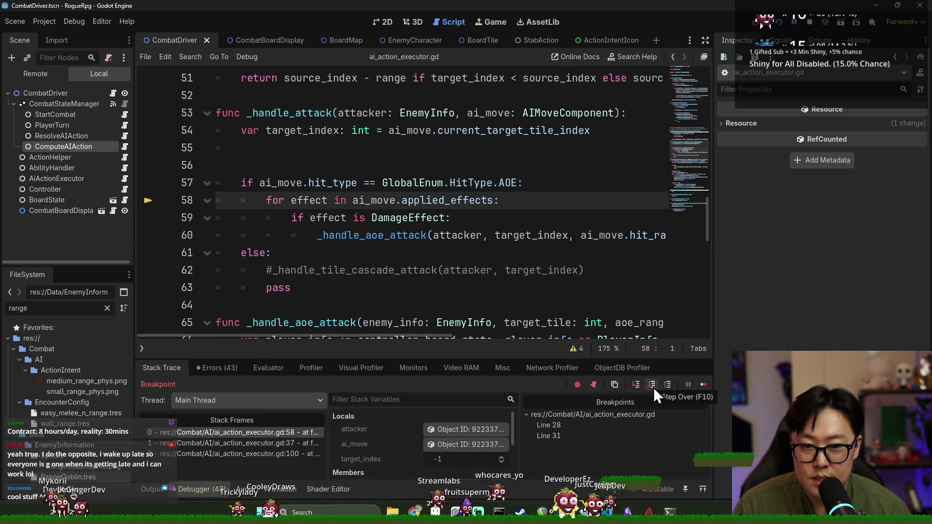
click(653, 387)
click(654, 387)
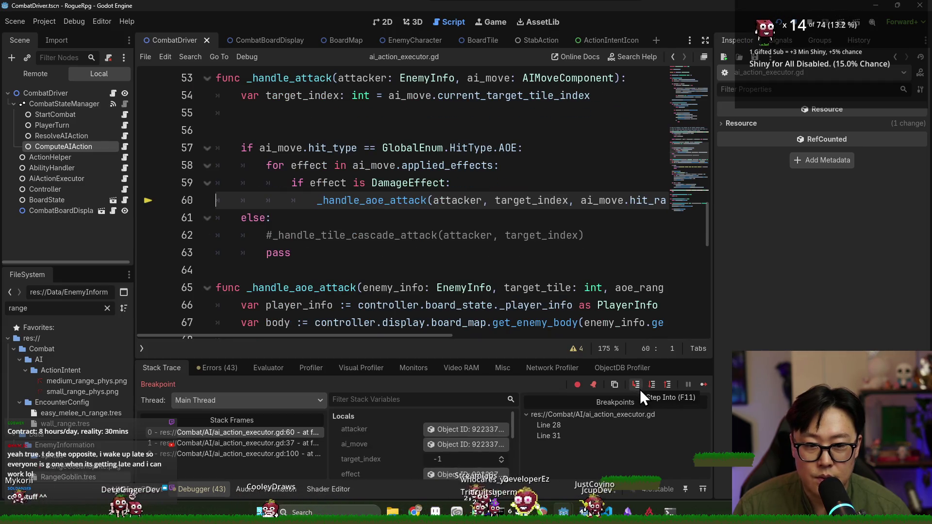
click(638, 388)
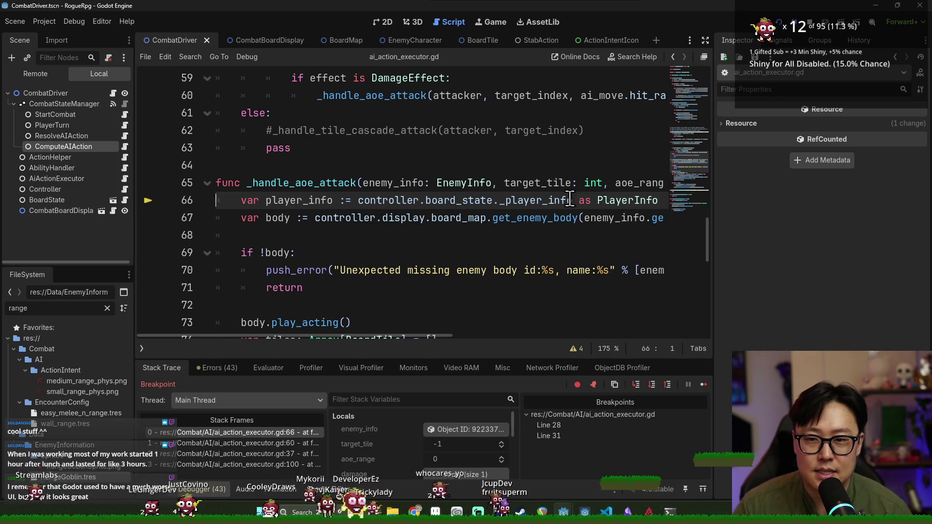
mouse_move(573, 197)
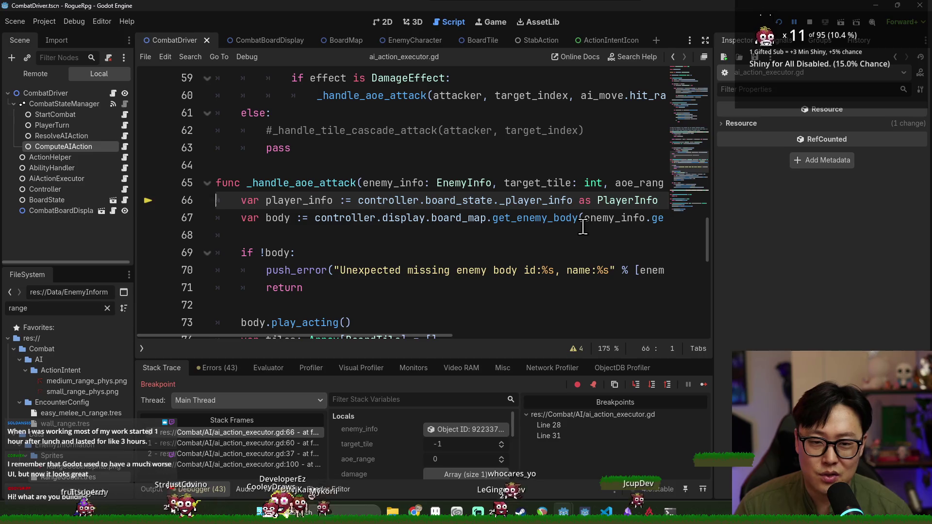
mouse_move(585, 223)
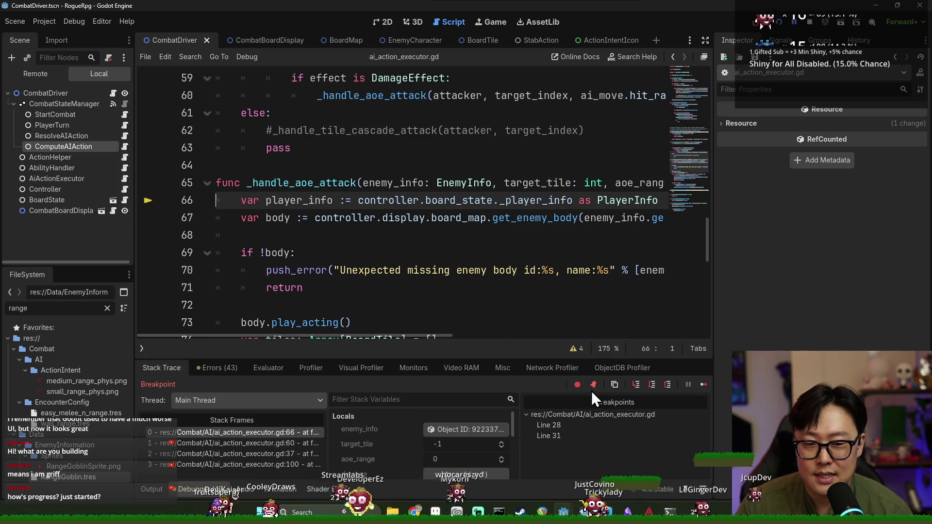
key(super)
key(alt+Tab)
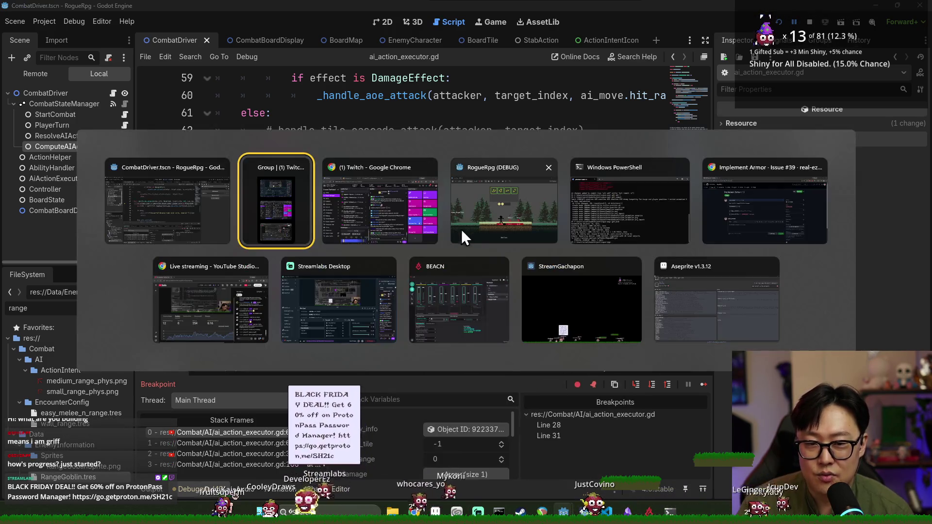
click(455, 231)
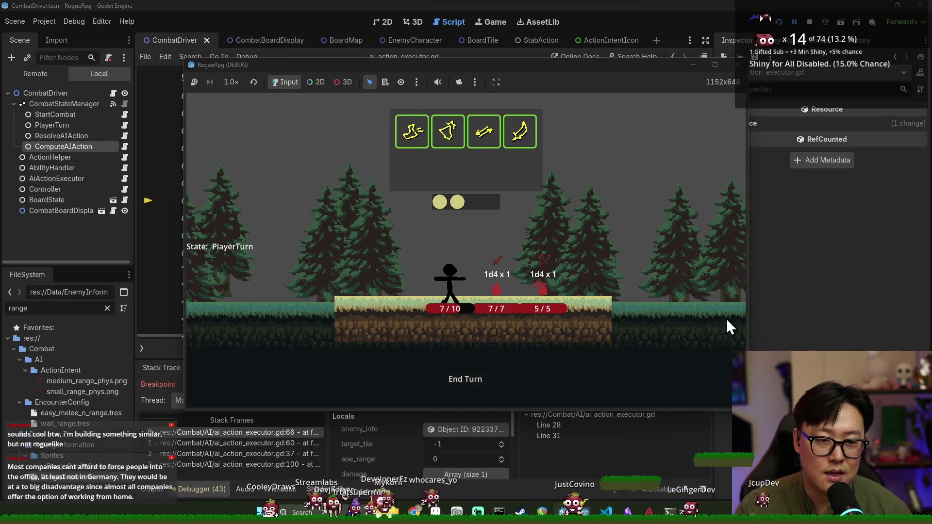
click(777, 329)
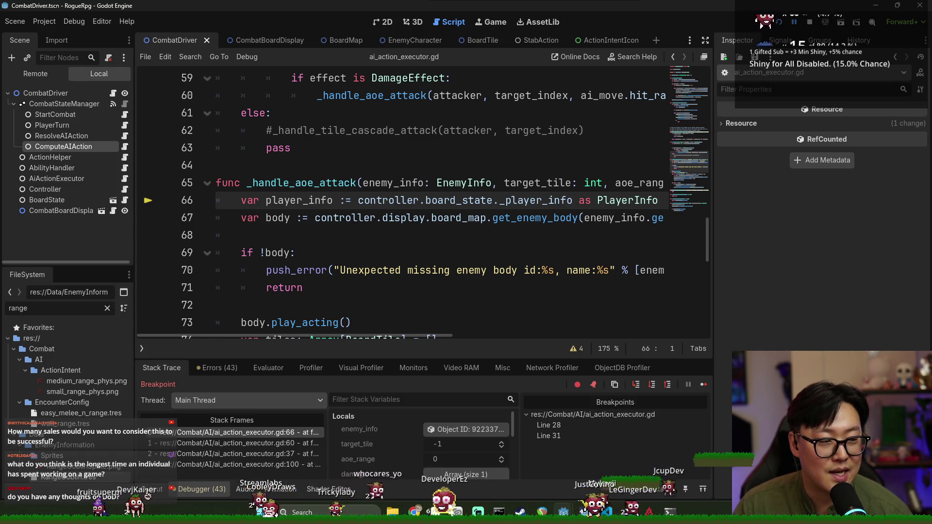
- Search Chrome for 'he is coming', enlarge its dungeon-map screenshot, then close the browser
mouse_move(931, 310)
mouse_down()
mouse_move(775, 316)
mouse_move(312, 1)
mouse_up()
text(he is coming)
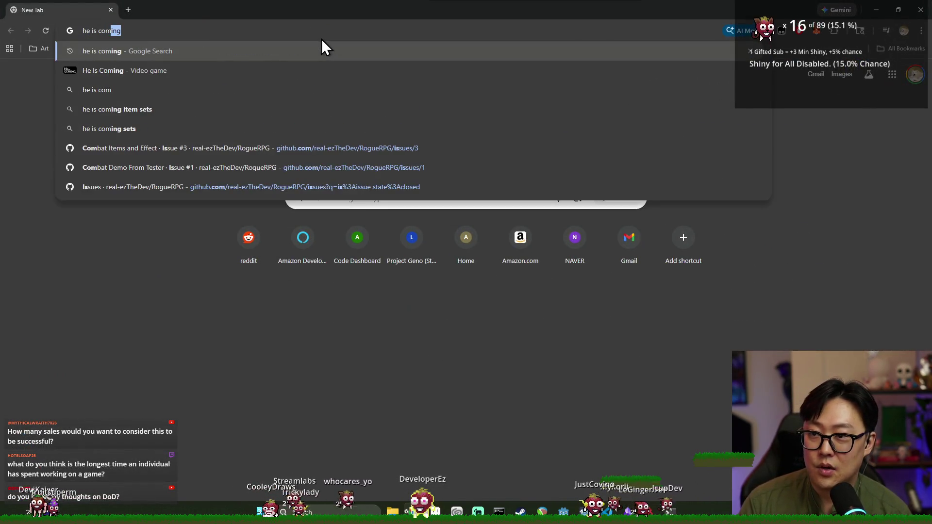
key(Return)
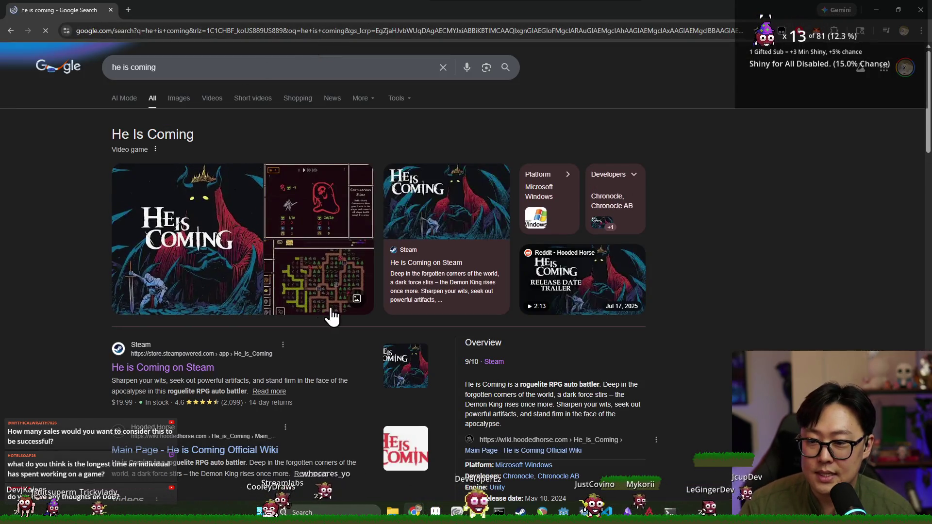
click(335, 298)
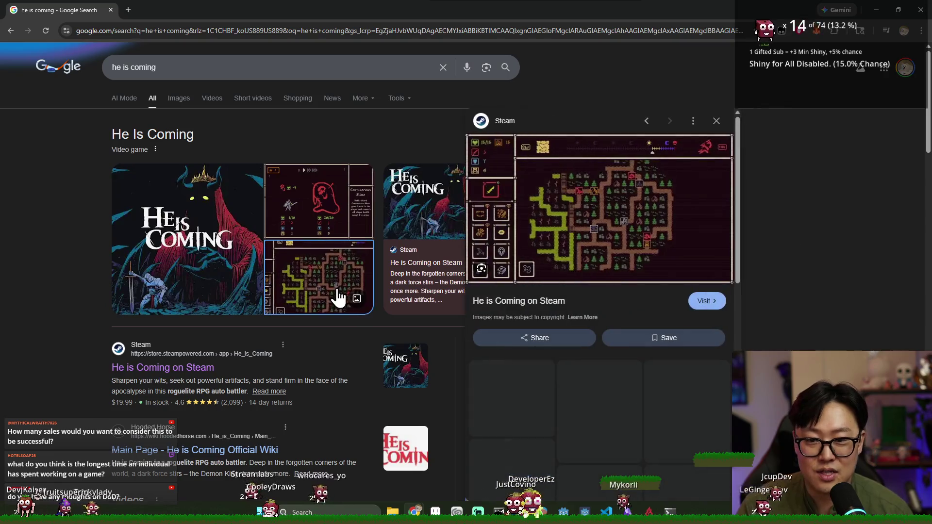
click(333, 224)
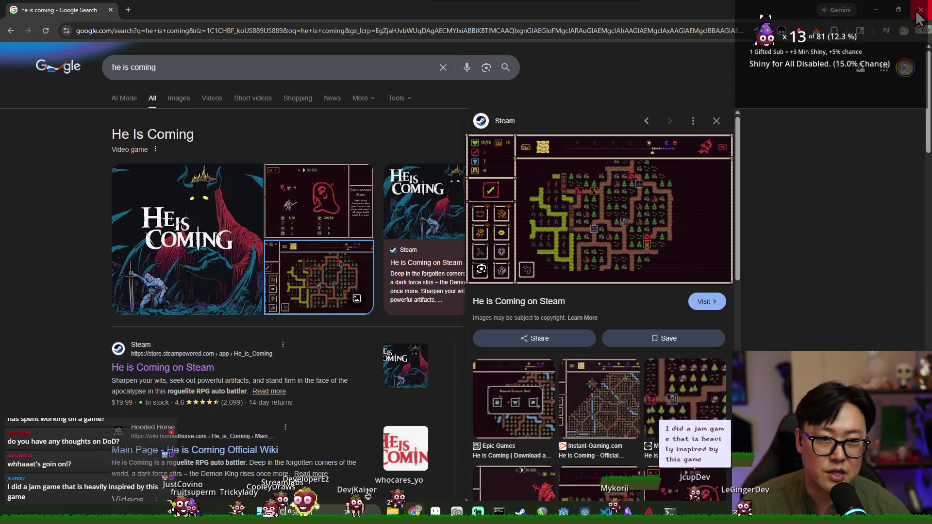
click(919, 10)
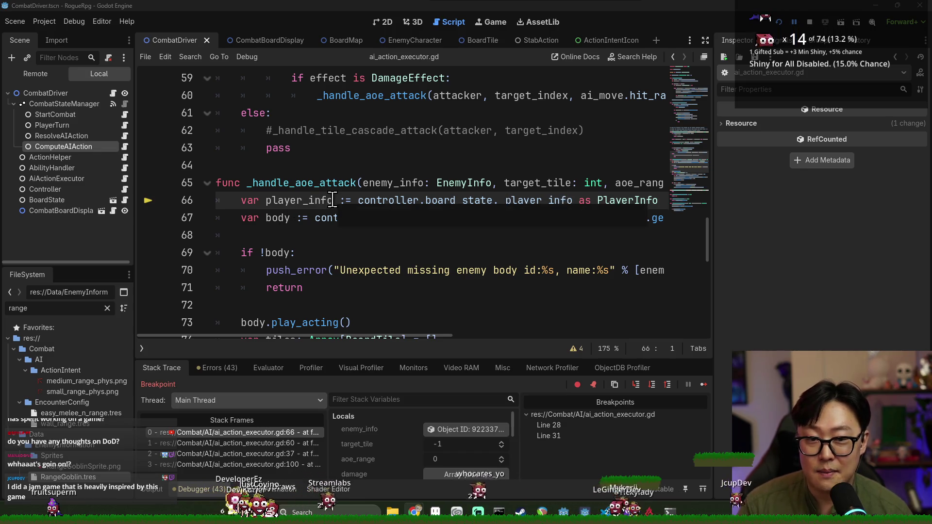
- Check enemy_info's value at the line 66 AoE-attack breakpoint, then bring up the Windows Start menu
click(304, 219)
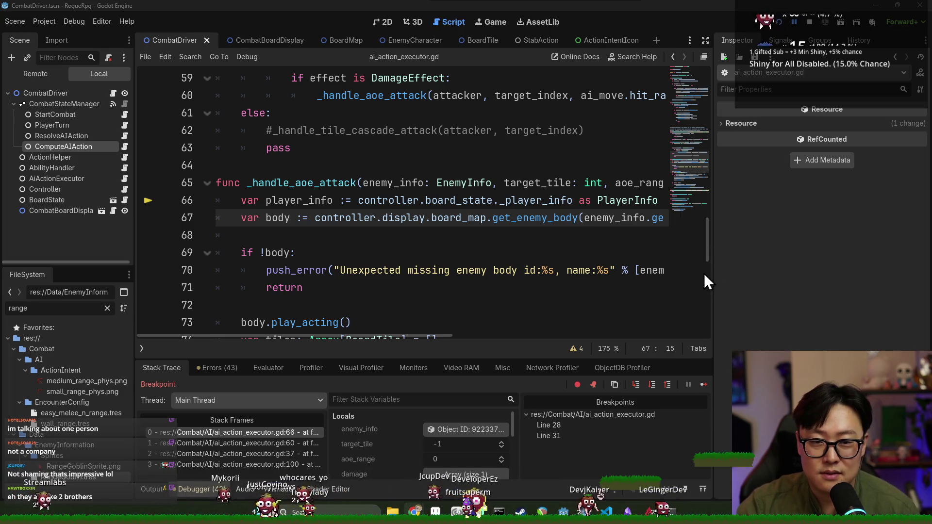
mouse_move(705, 275)
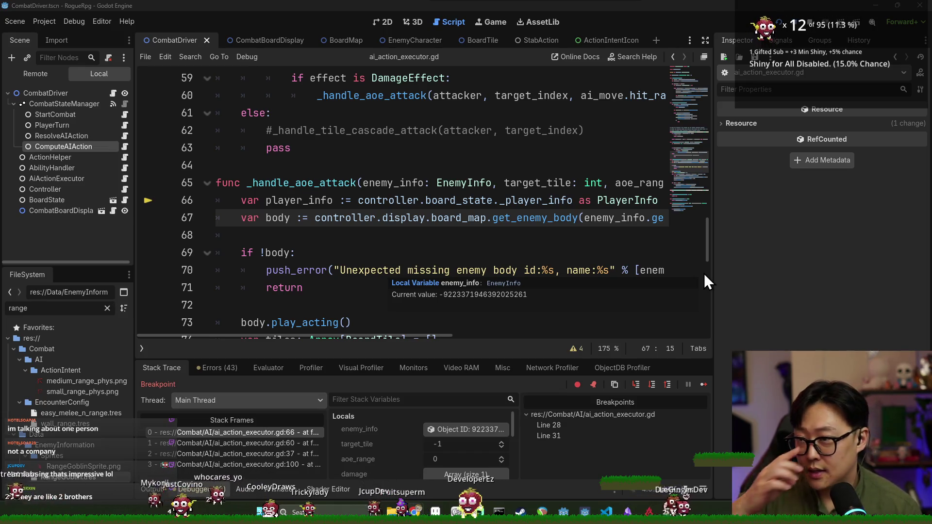
mouse_move(703, 245)
mouse_down()
mouse_move(708, 219)
mouse_move(711, 242)
mouse_up()
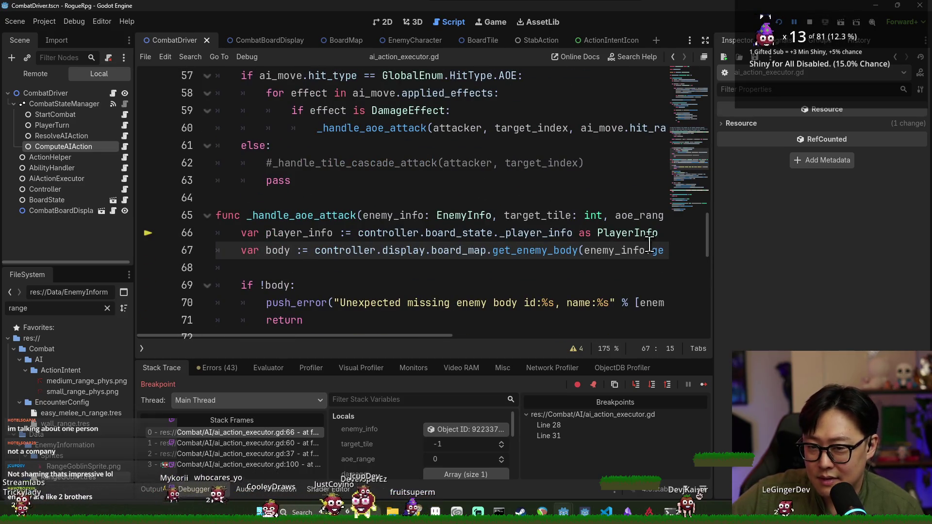
scroll(614, 261, down, 1)
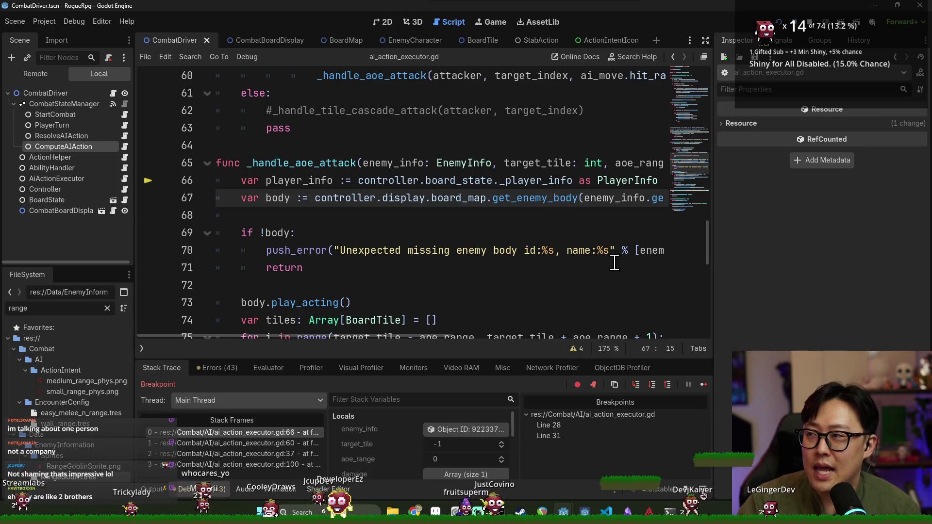
key(super)
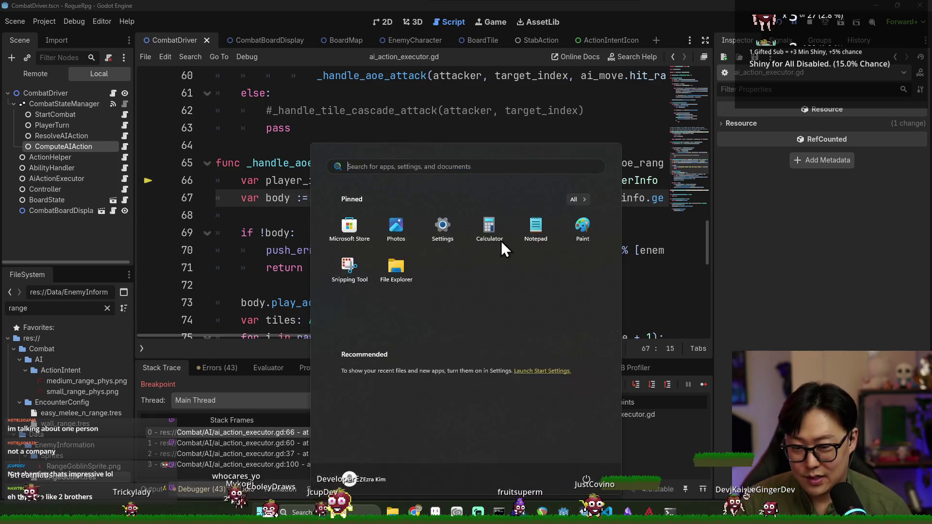
- Launch Calculator by searching 'calculator' and move its window to the screen's right edge
text(calculator)
click(366, 250)
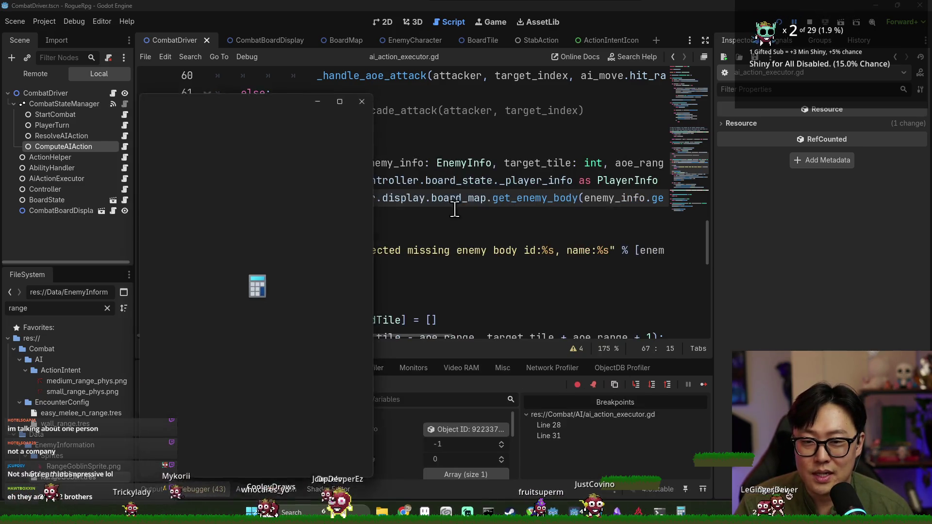
drag(281, 111, 912, 174)
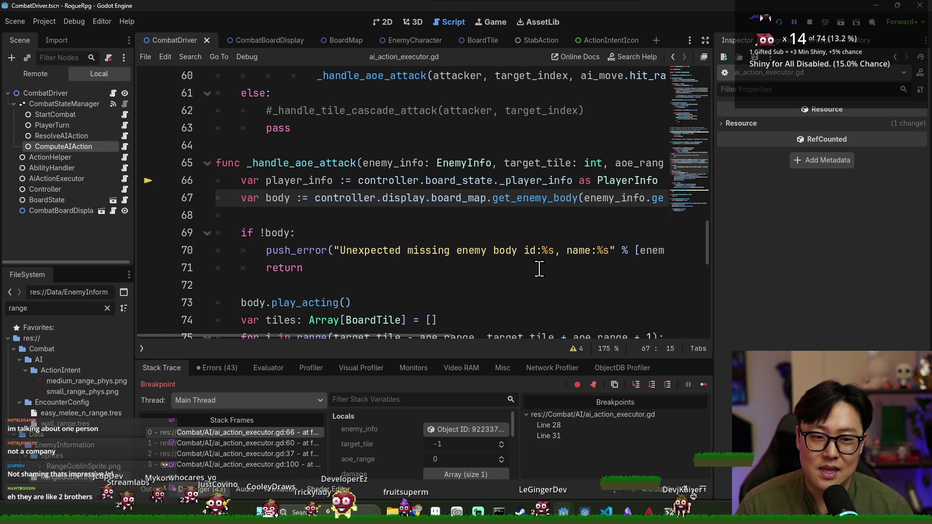
click(451, 250)
click(359, 215)
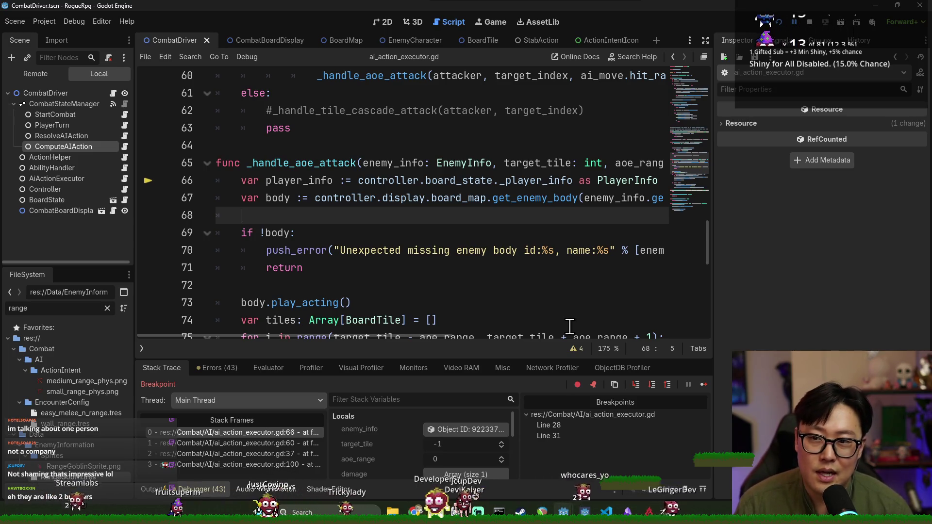
- Widen the code area of ai_action_executor.gd and put the caret after target_tile in the signature
mouse_move(713, 285)
mouse_down()
mouse_move(703, 287)
mouse_move(743, 285)
mouse_up()
scroll(609, 279, down, 1)
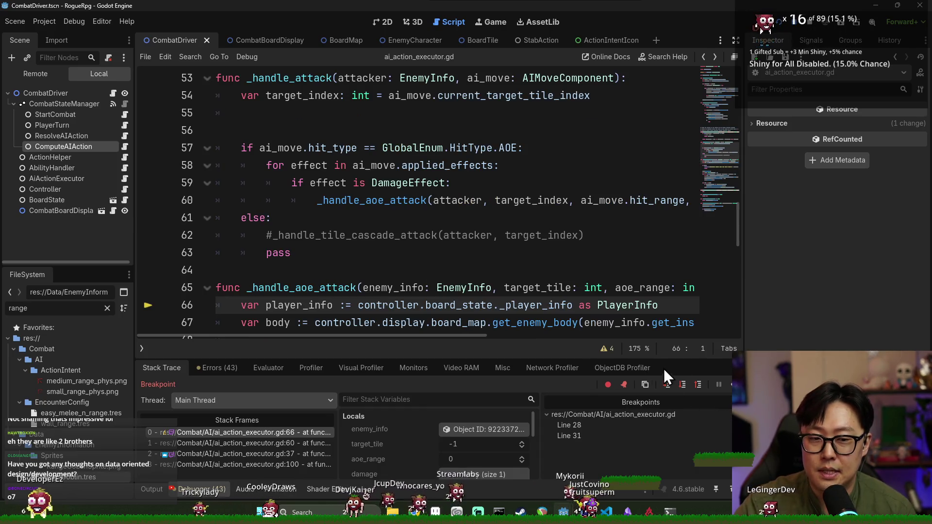
click(573, 287)
scroll(558, 281, down, 4)
scroll(545, 276, up, 2)
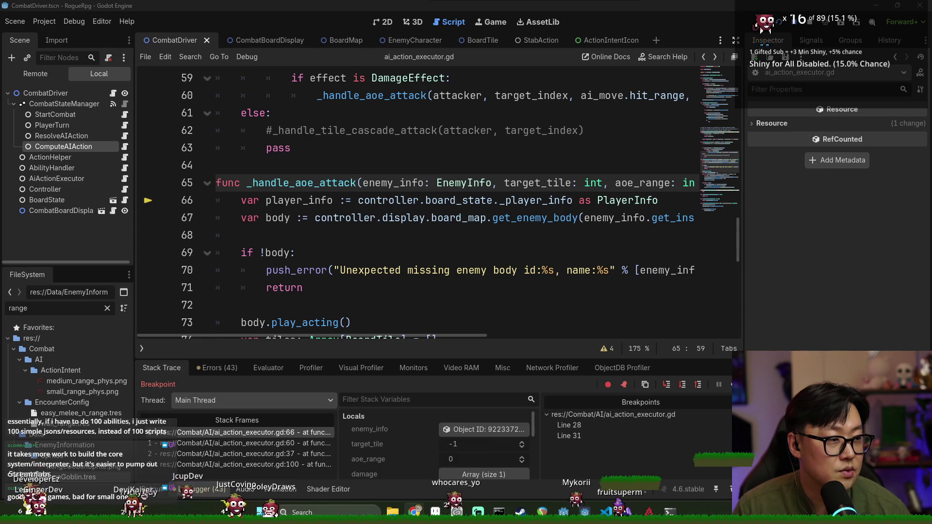
double_click(75, 308)
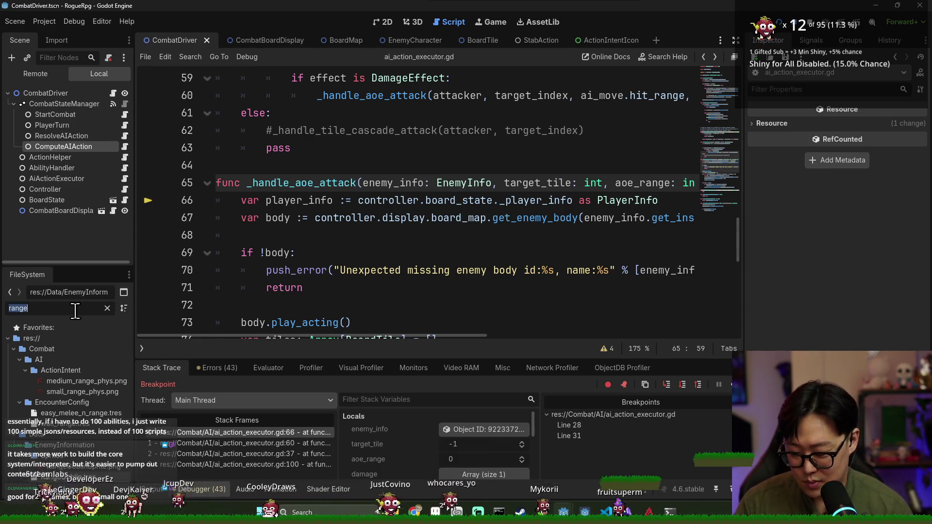
key(BackSpace)
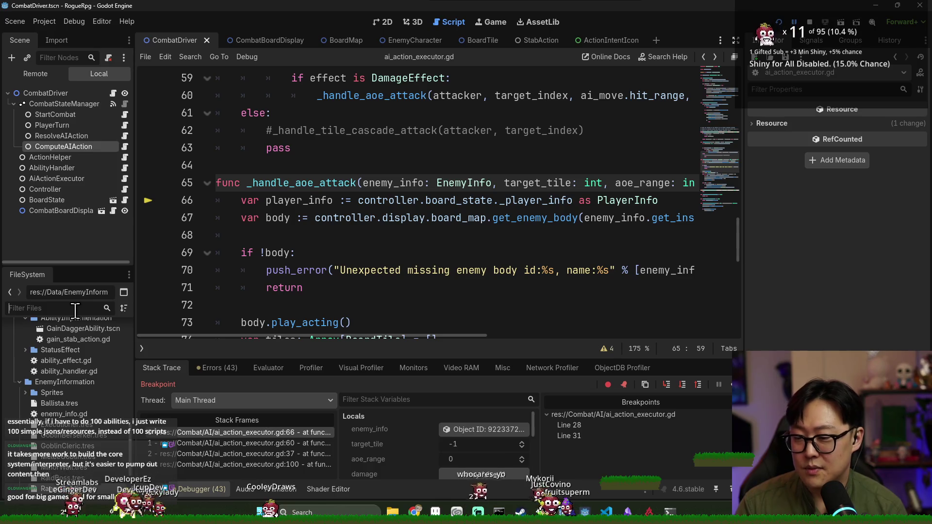
click(102, 435)
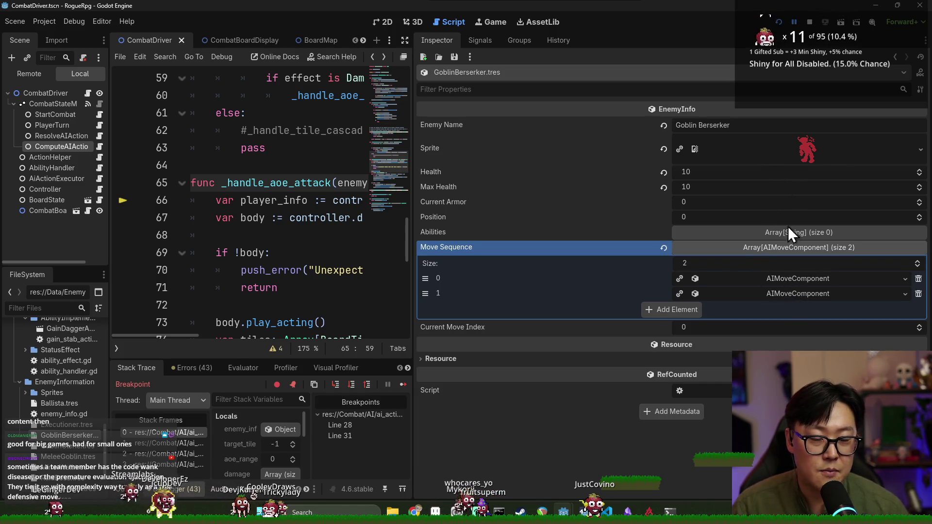
click(785, 278)
click(785, 281)
click(785, 278)
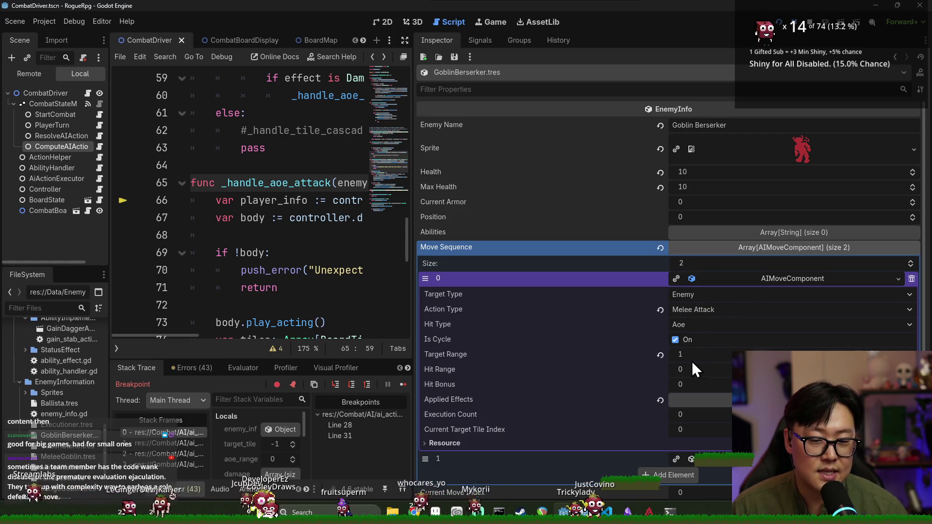
click(712, 399)
scroll(723, 369, down, 3)
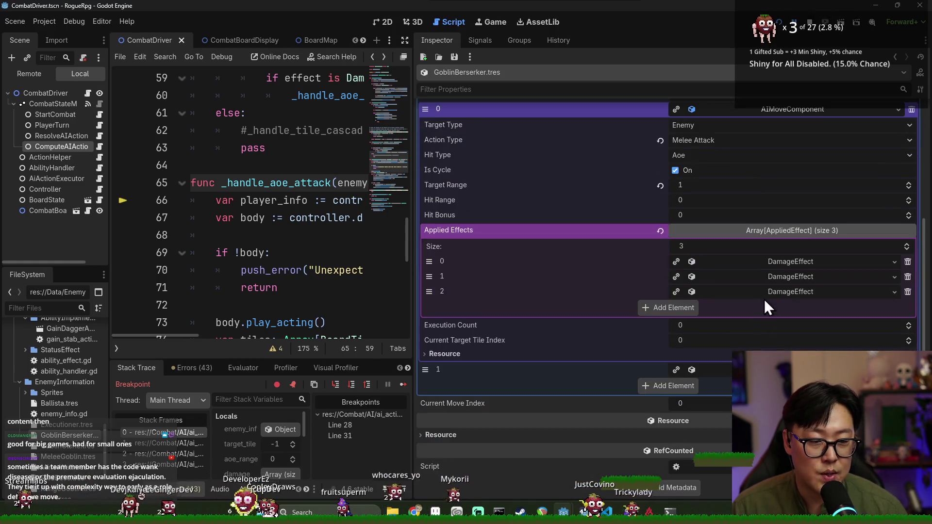
click(781, 259)
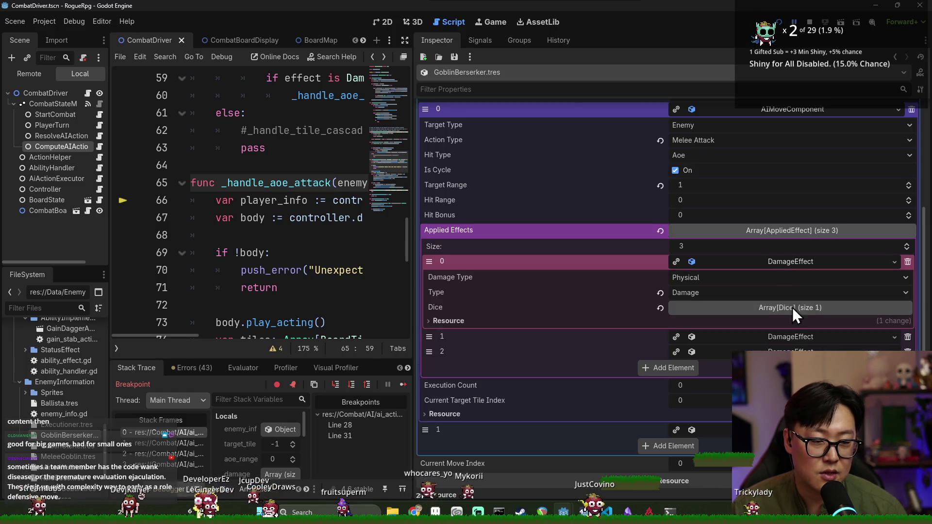
click(786, 262)
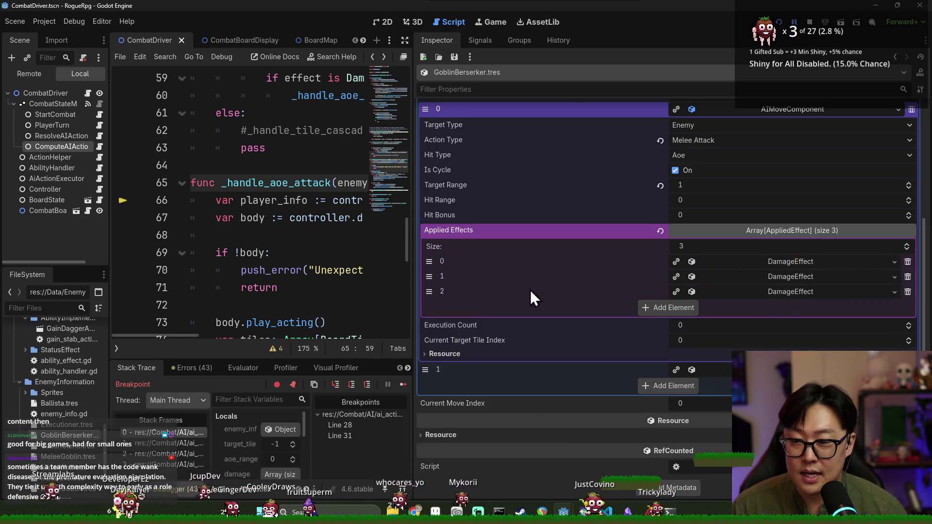
click(757, 230)
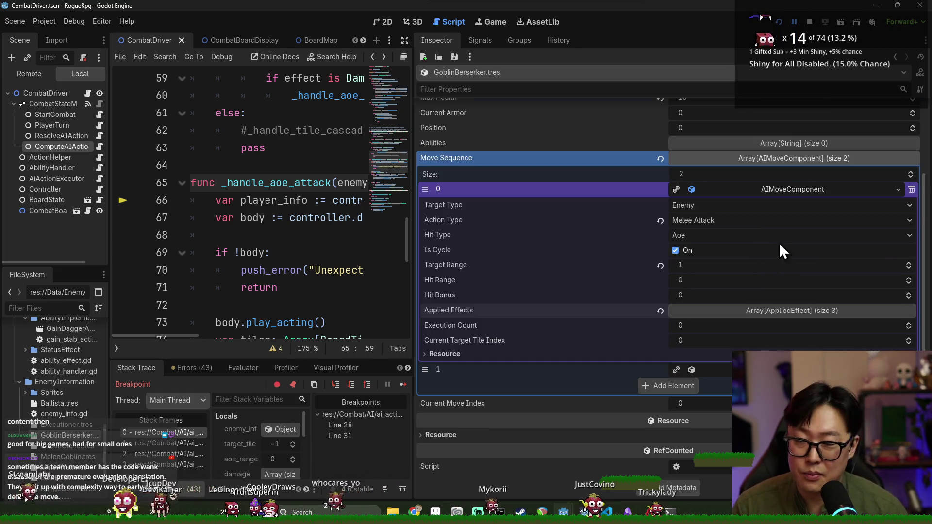
click(785, 187)
click(800, 291)
click(796, 290)
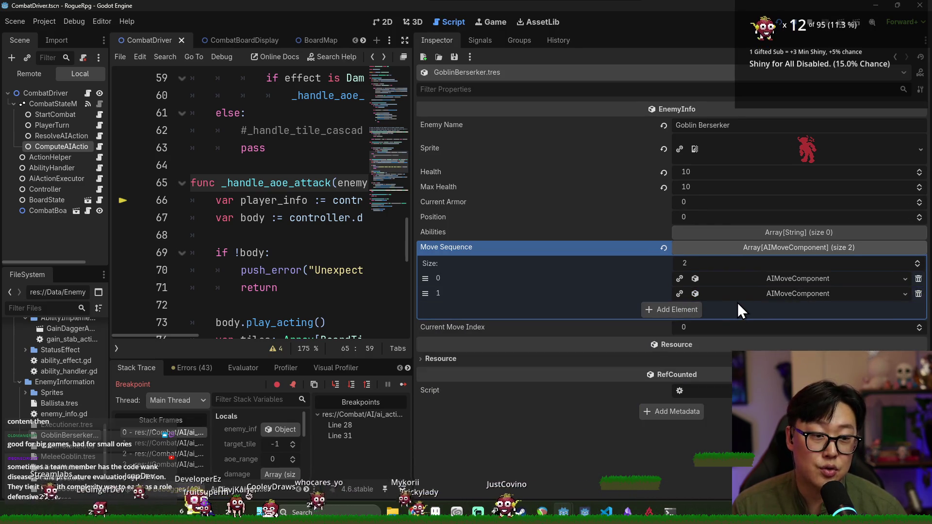
click(799, 294)
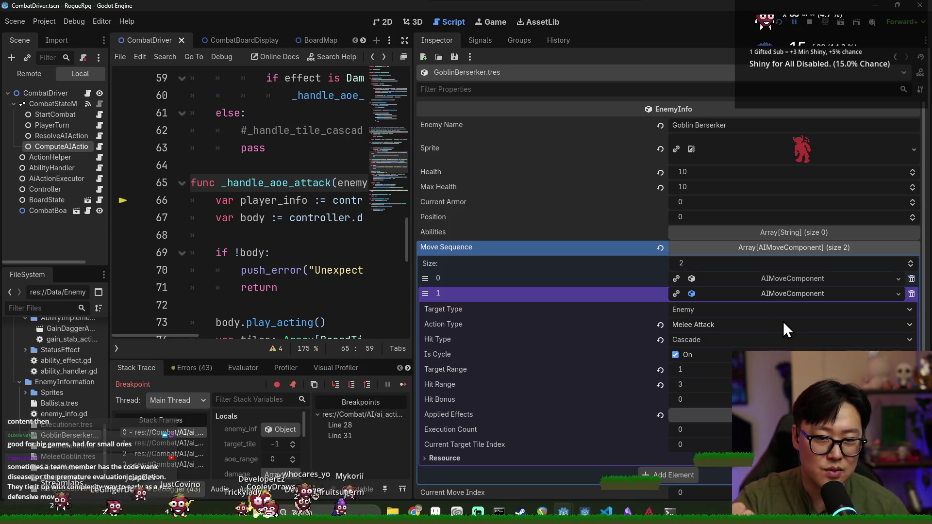
click(769, 294)
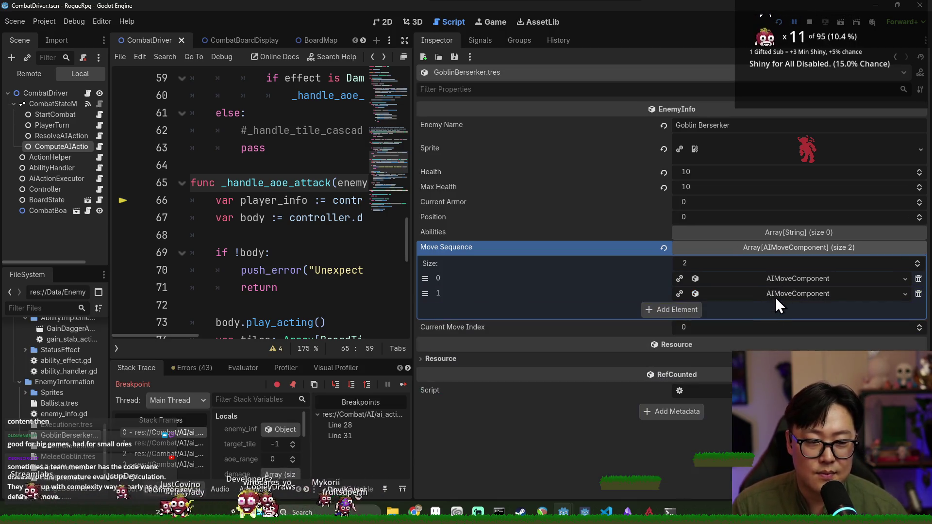
mouse_move(412, 255)
mouse_down()
mouse_move(661, 250)
mouse_move(672, 272)
mouse_move(723, 283)
mouse_up()
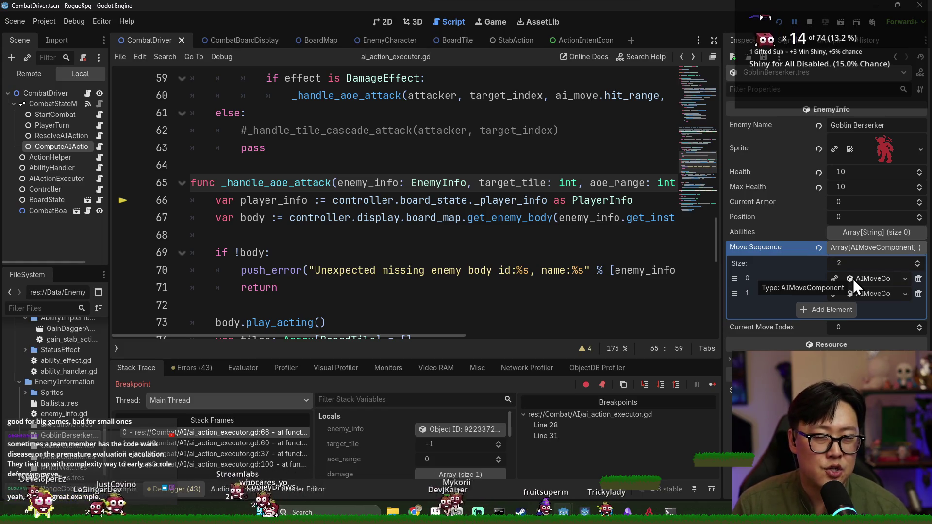
- Fine-tune the code/Inspector splitter so the script editor ends slightly wider
mouse_move(833, 280)
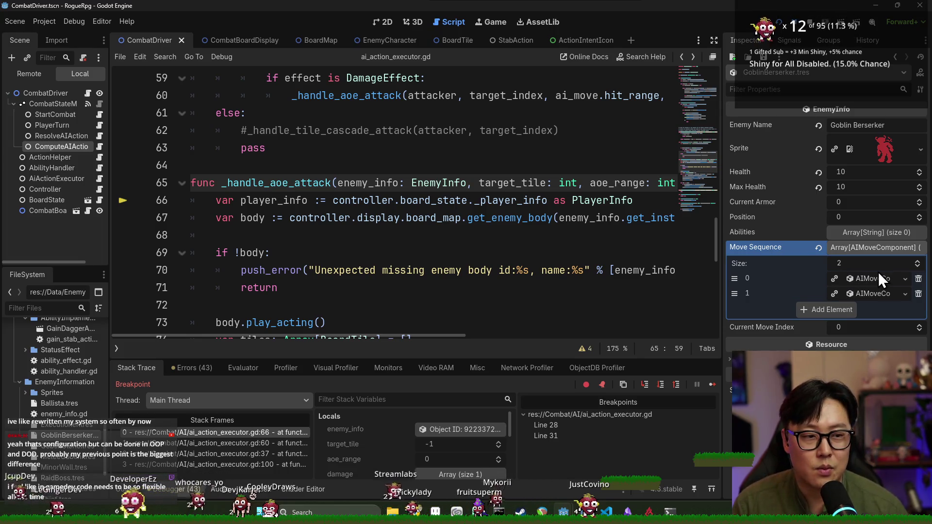
drag(722, 242, 686, 242)
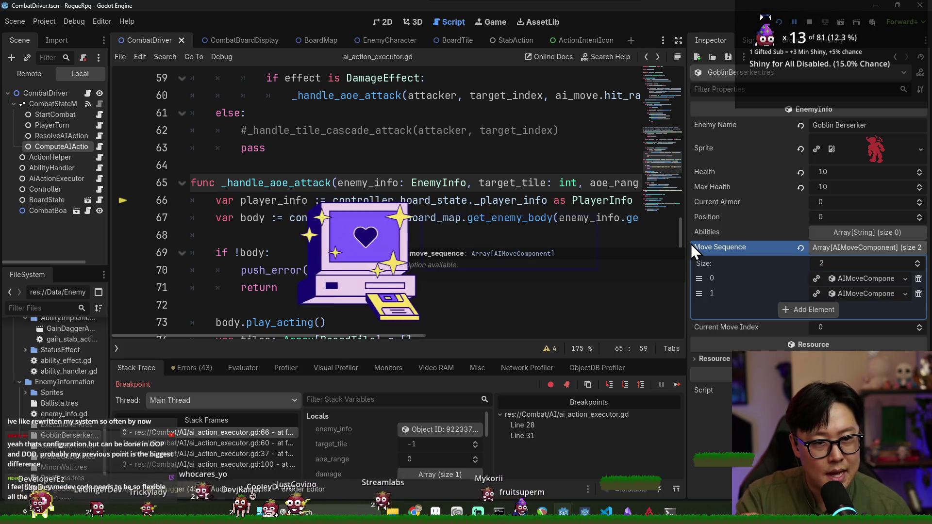
drag(689, 243, 714, 244)
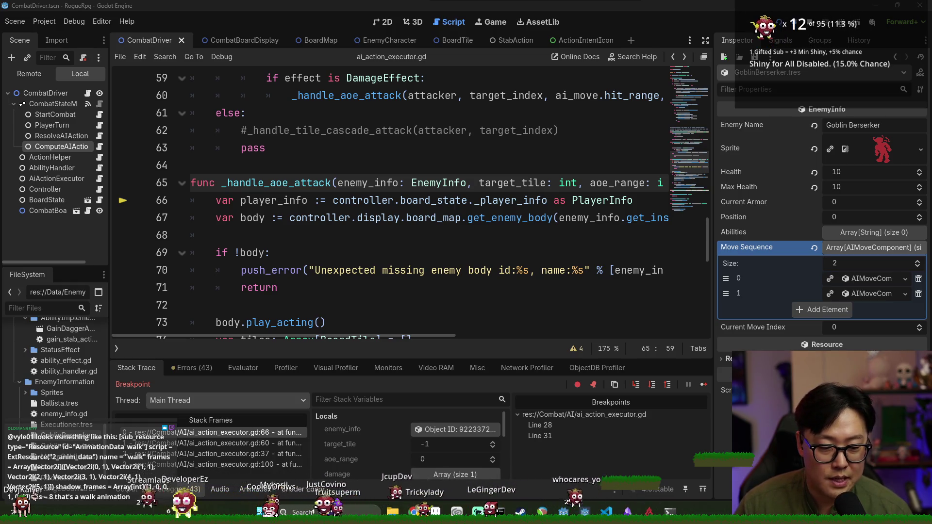
click(681, 512)
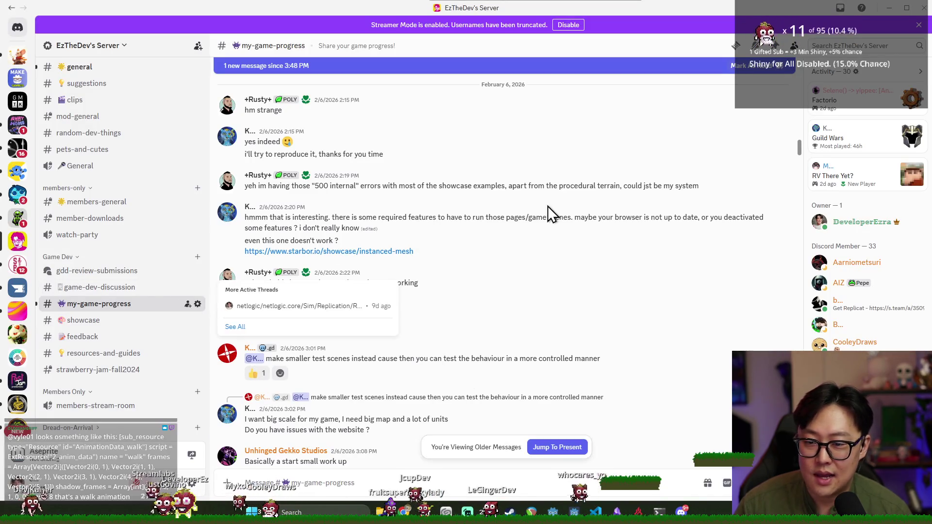
- Switch back to the Godot editor and stop the running debug session
key(alt+Tab)
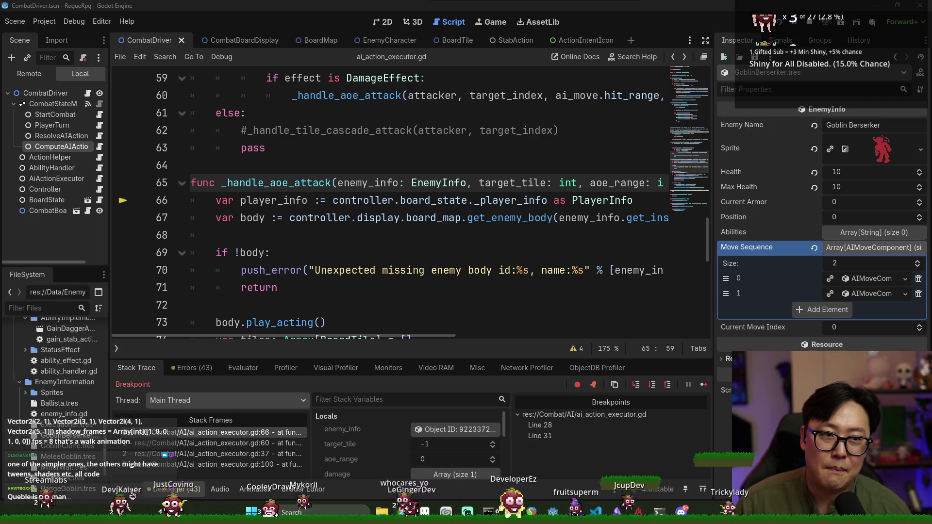
click(808, 23)
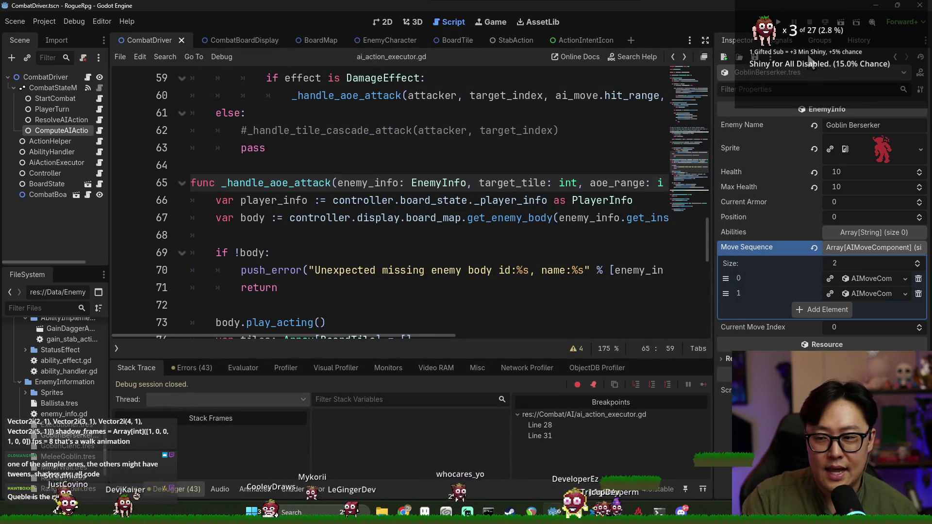
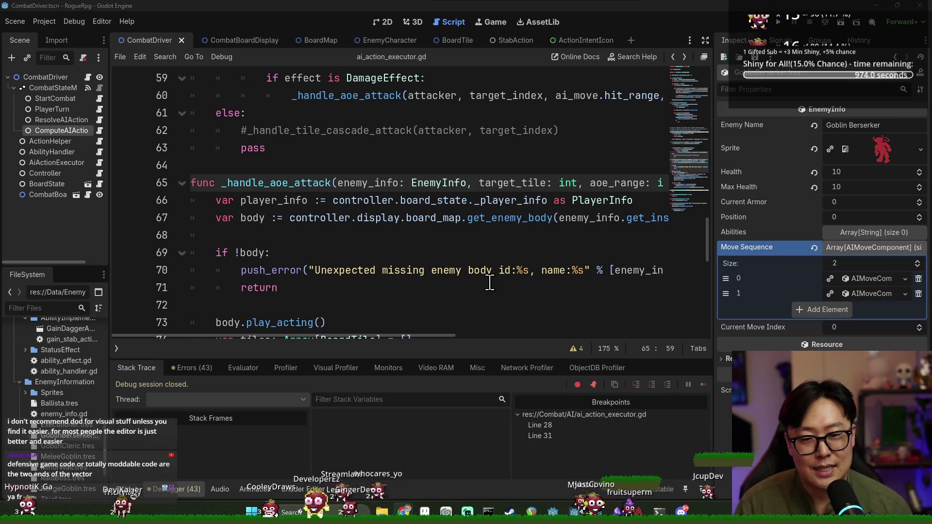
- Delete the empty line 55 below the target_index assignment in _handle_attack
click(500, 271)
click(358, 221)
scroll(377, 242, down, 3)
scroll(378, 245, up, 4)
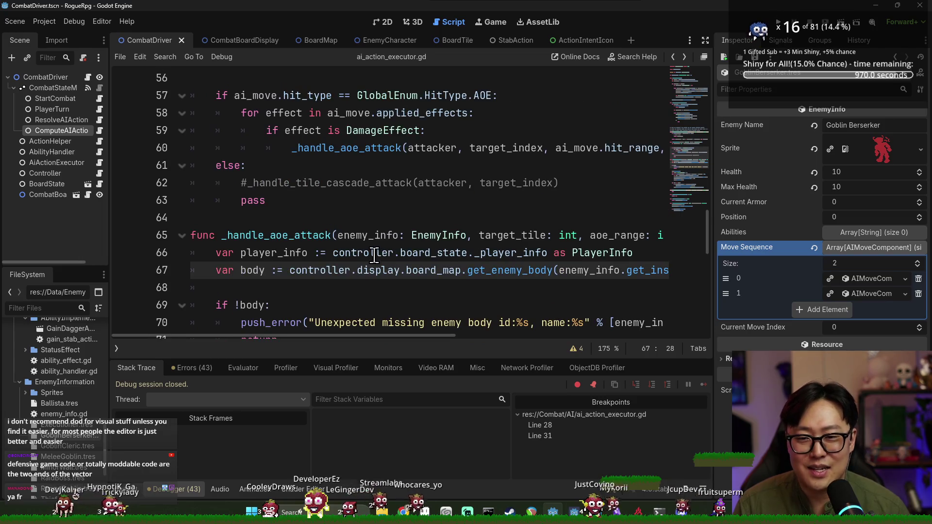
mouse_move(649, 262)
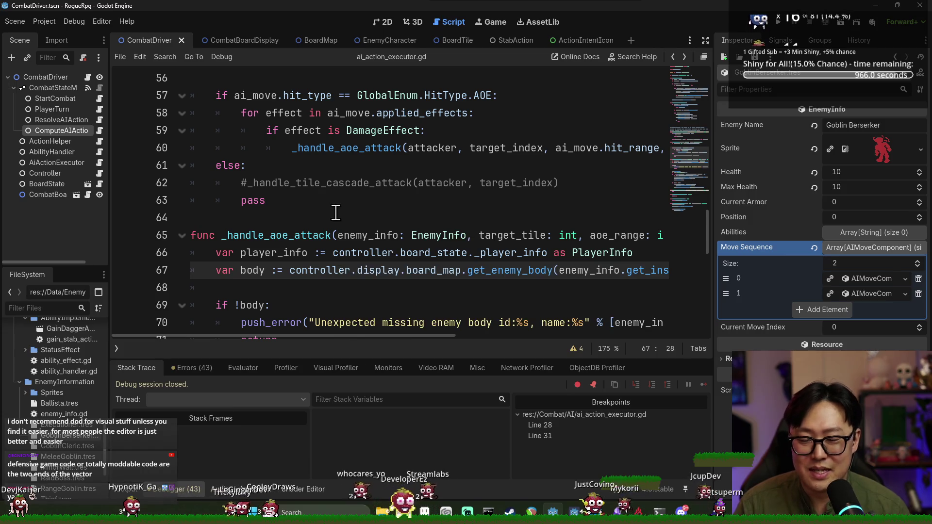
scroll(541, 239, up, 1)
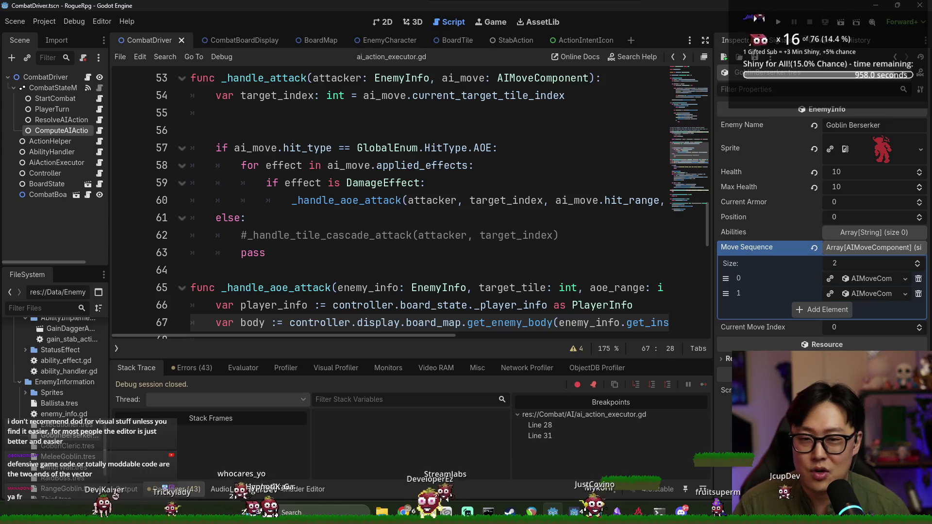
click(530, 119)
key(BackSpace)
- Bring Discord's my-game-progress channel to the front
scroll(510, 167, up, 3)
scroll(476, 243, down, 6)
scroll(410, 189, up, 3)
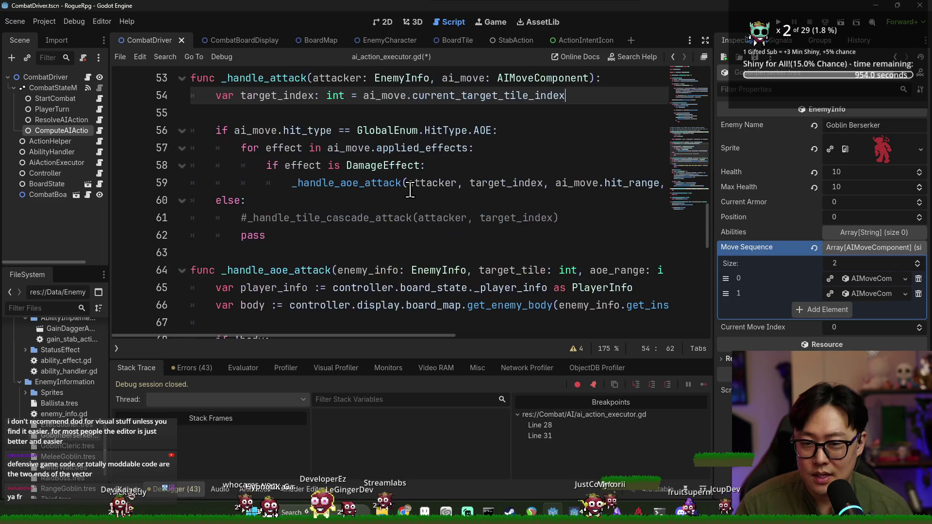
key(alt+Tab)
click(511, 232)
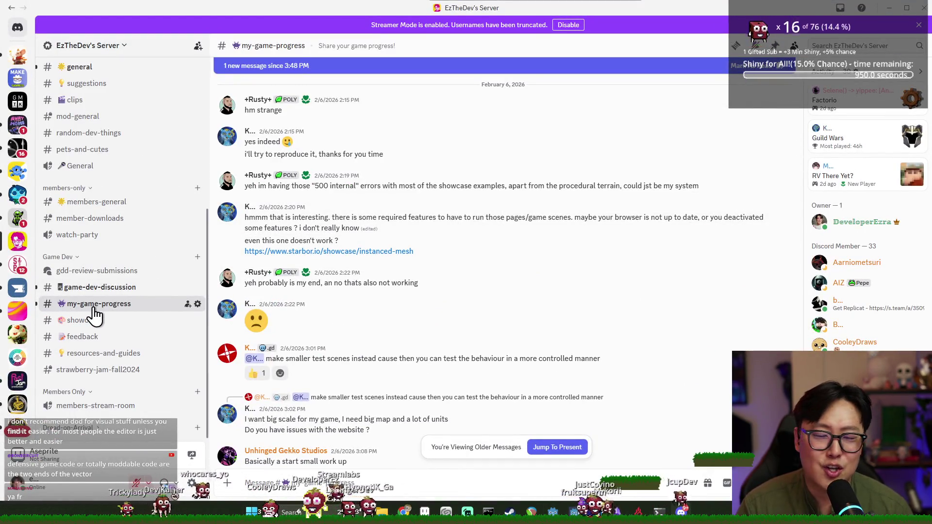
- Read down through the latest #my-game-progress posts, then minimize Discord to reveal Godot
scroll(316, 395, down, 10)
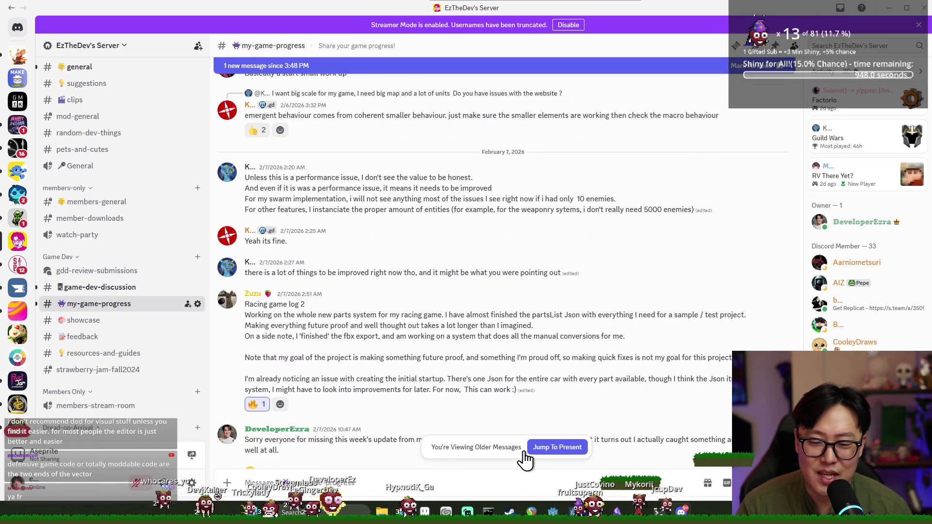
scroll(374, 434, down, 15)
scroll(616, 404, down, 10)
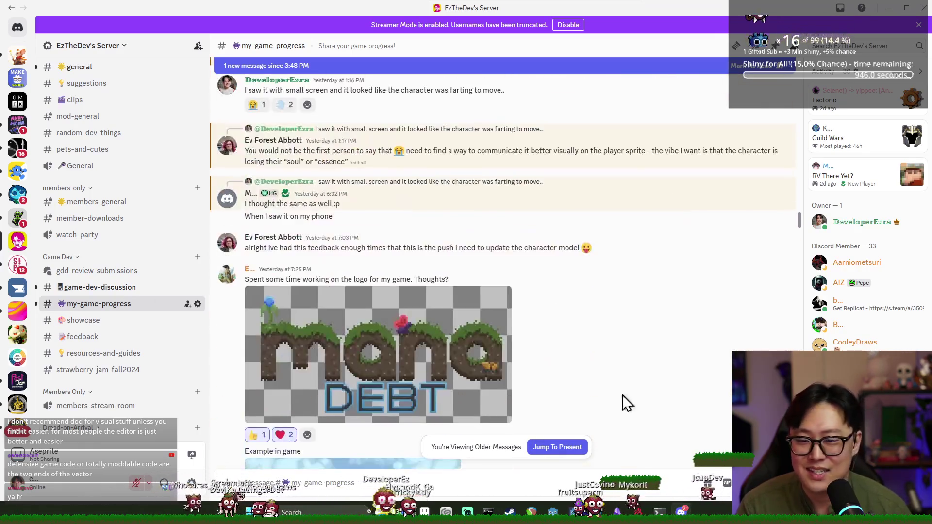
scroll(799, 243, down, 10)
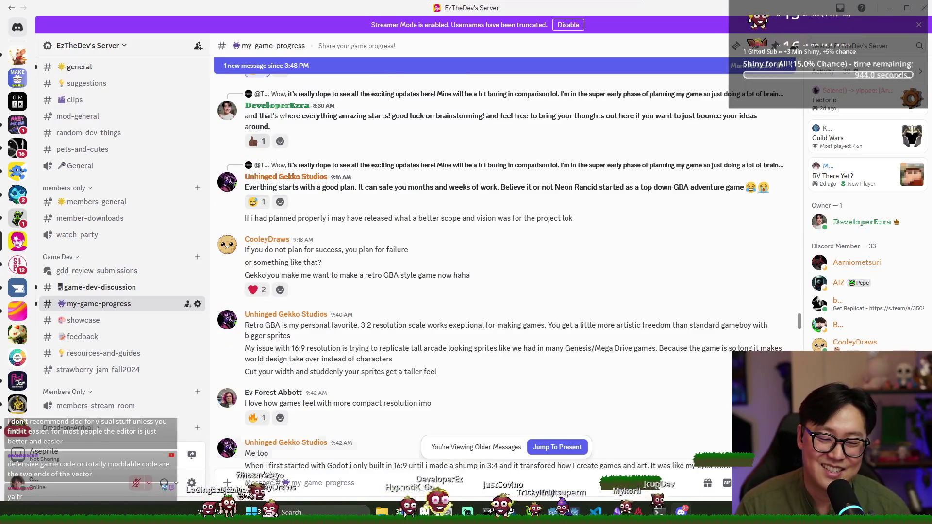
scroll(683, 383, down, 10)
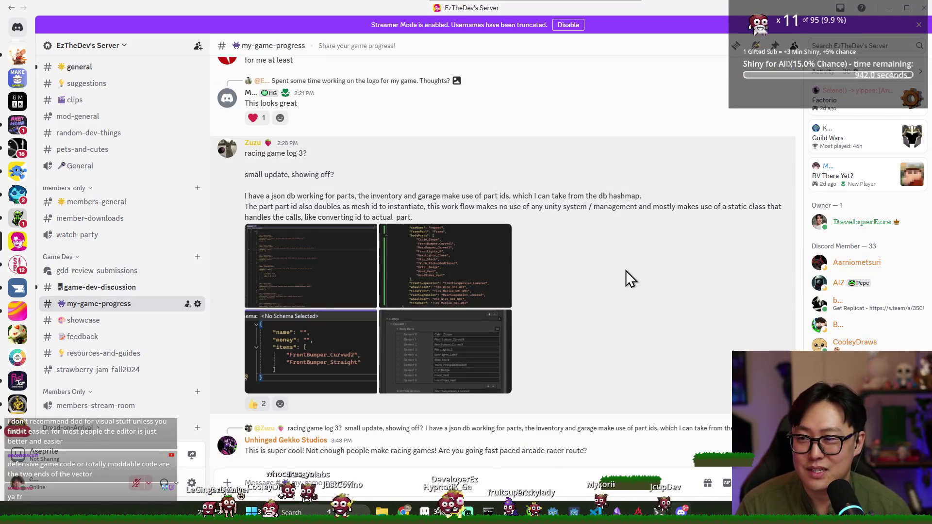
click(911, 8)
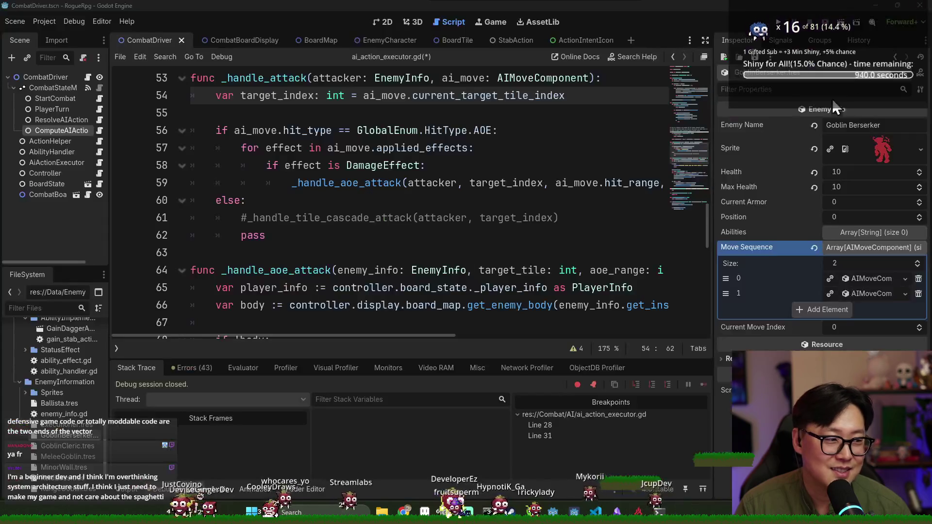
- Run RogueRpg, start the combat encounter, use an ability, and end the turn
click(349, 218)
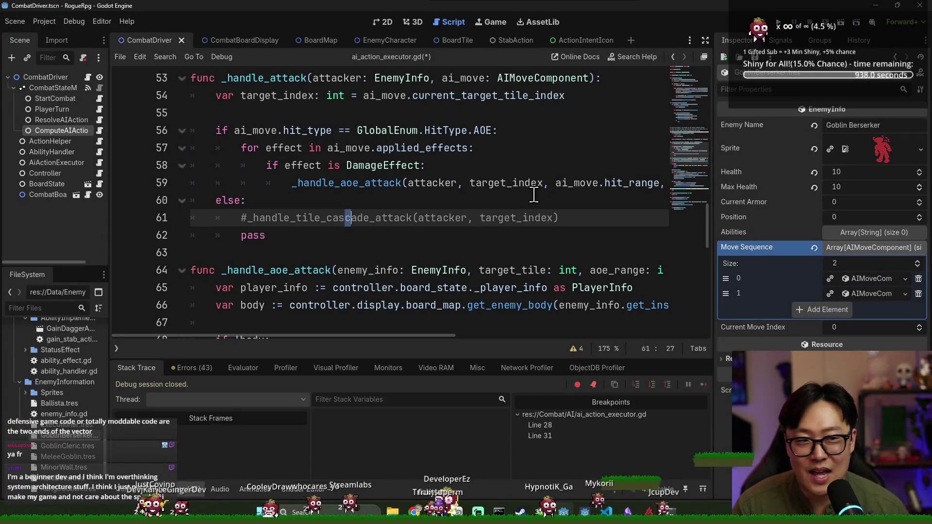
scroll(648, 129, up, 3)
click(774, 21)
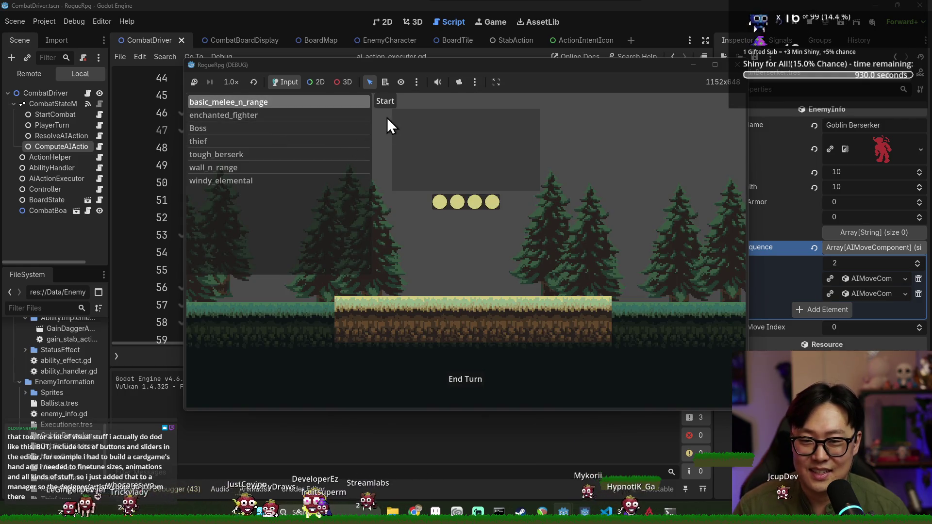
click(385, 102)
click(454, 258)
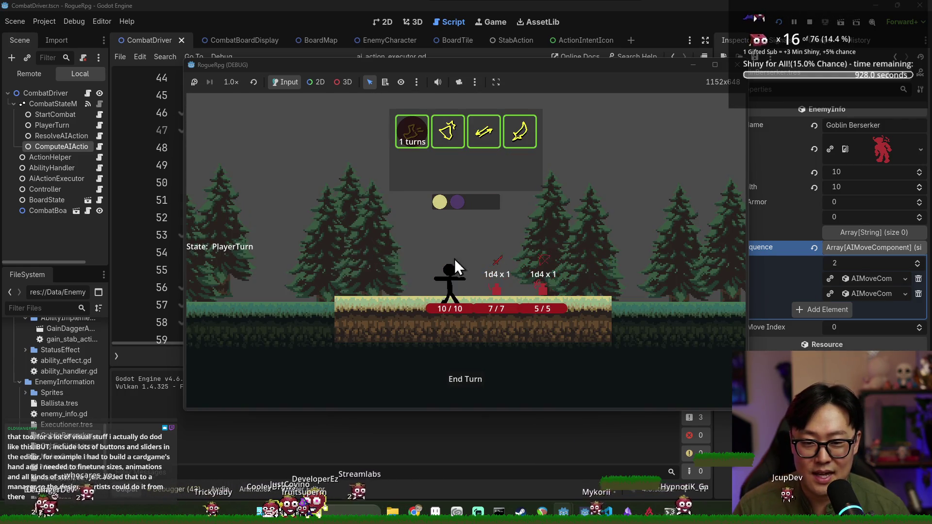
click(453, 133)
click(470, 377)
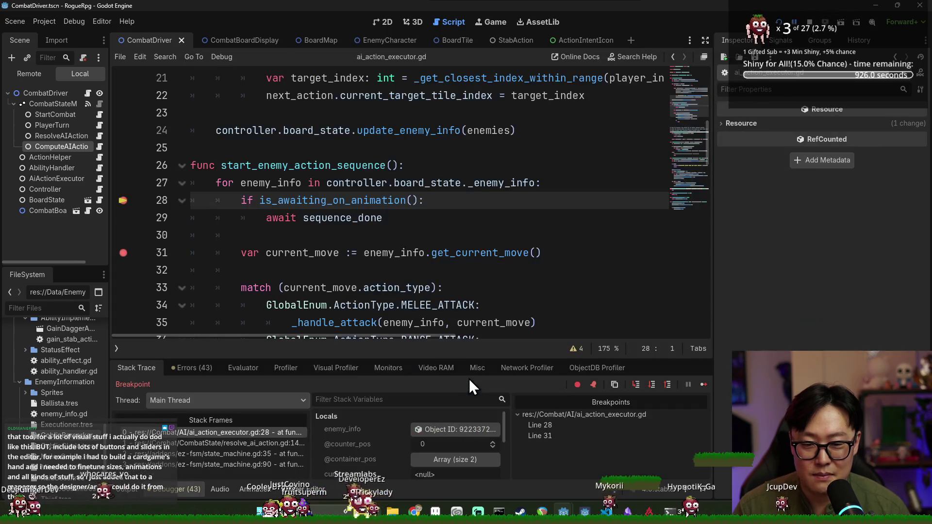
- Continue past the enemy-sequence breakpoints back into the game
click(704, 384)
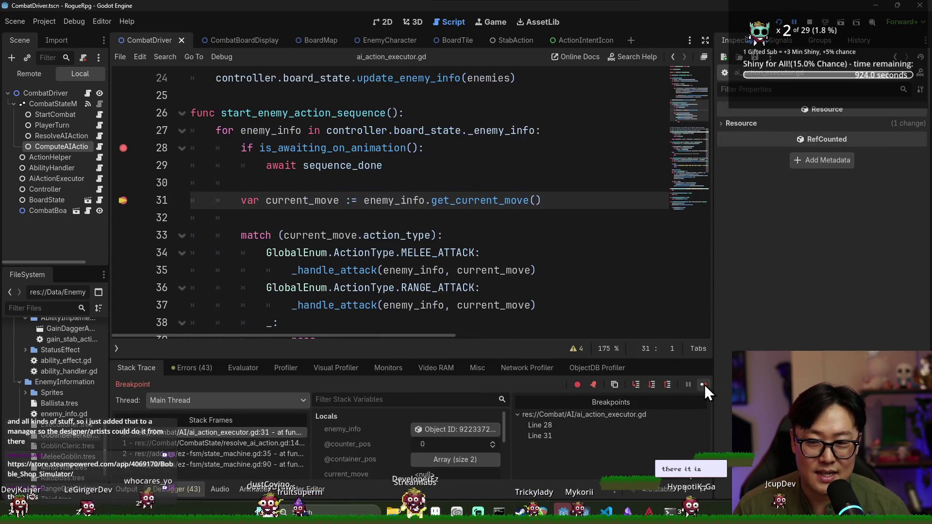
click(704, 384)
click(704, 385)
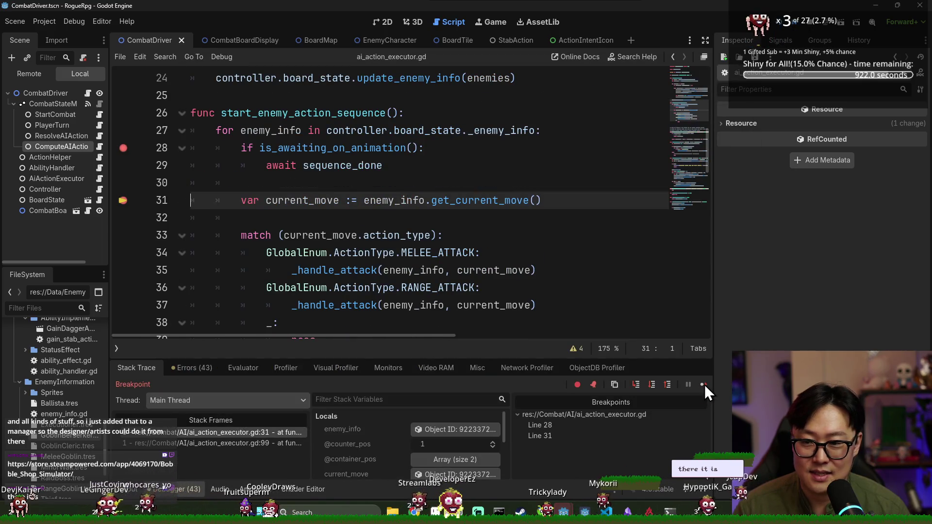
click(704, 386)
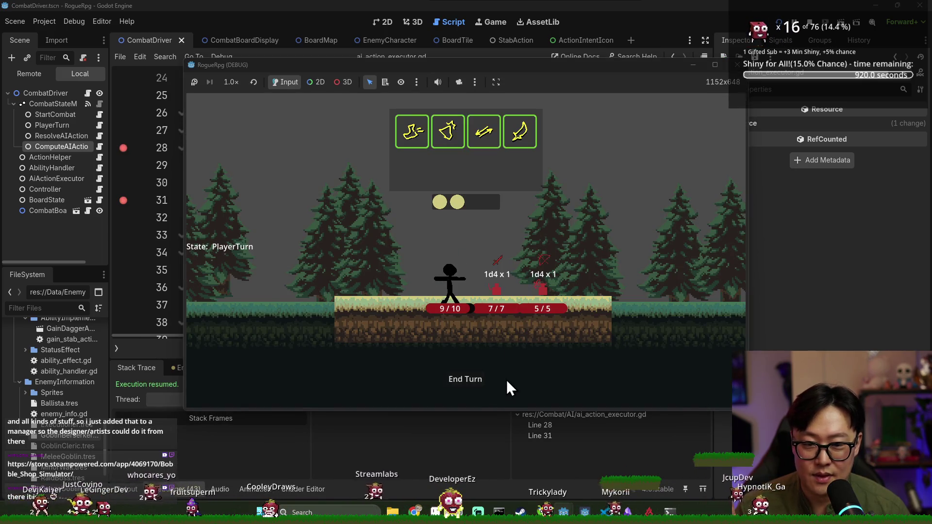
- End another turn and step the enemy sequence to the line 33 action-type match
click(466, 379)
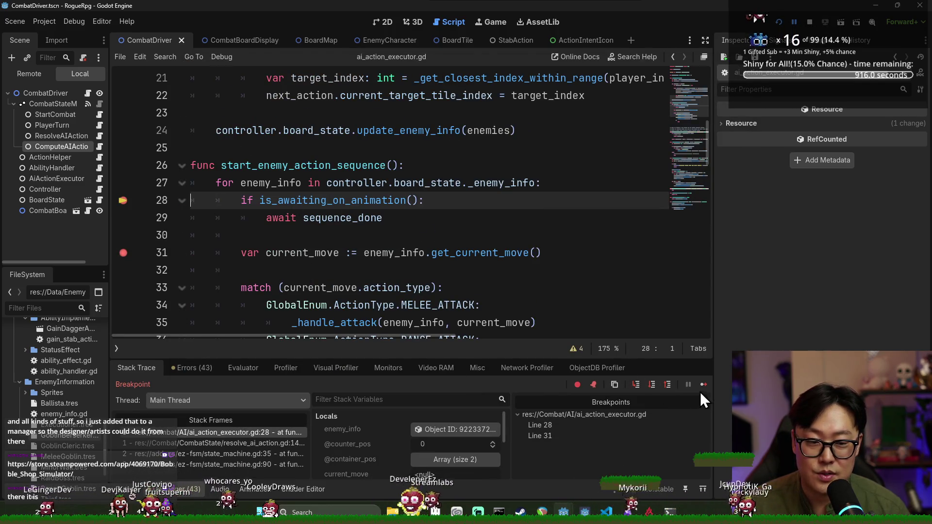
click(703, 386)
click(703, 387)
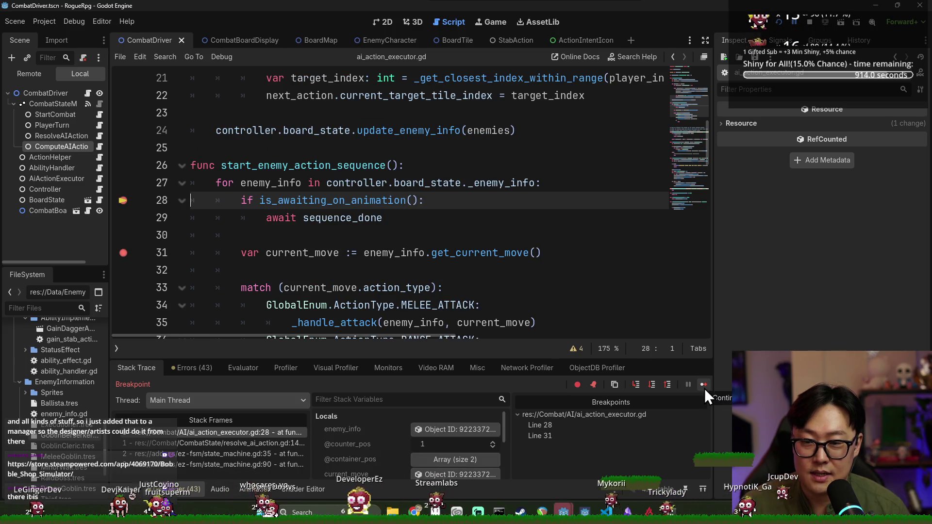
click(705, 387)
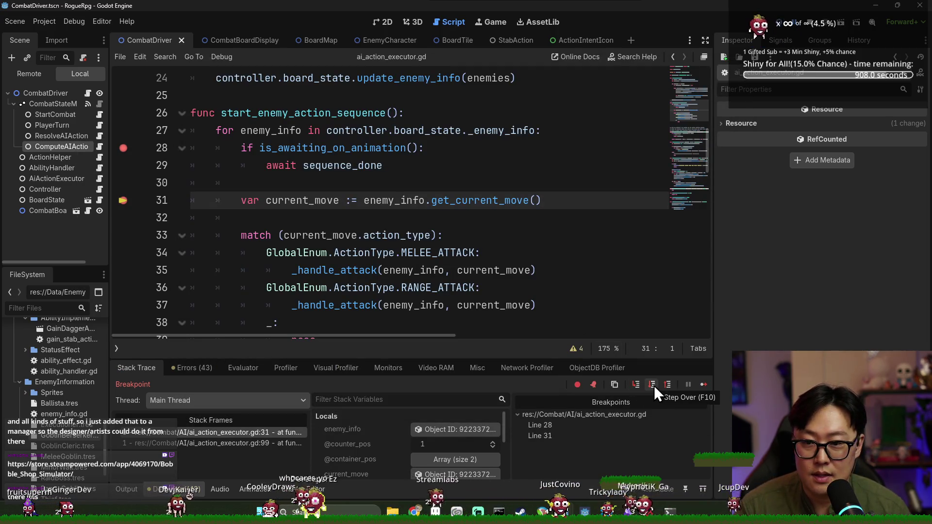
click(654, 386)
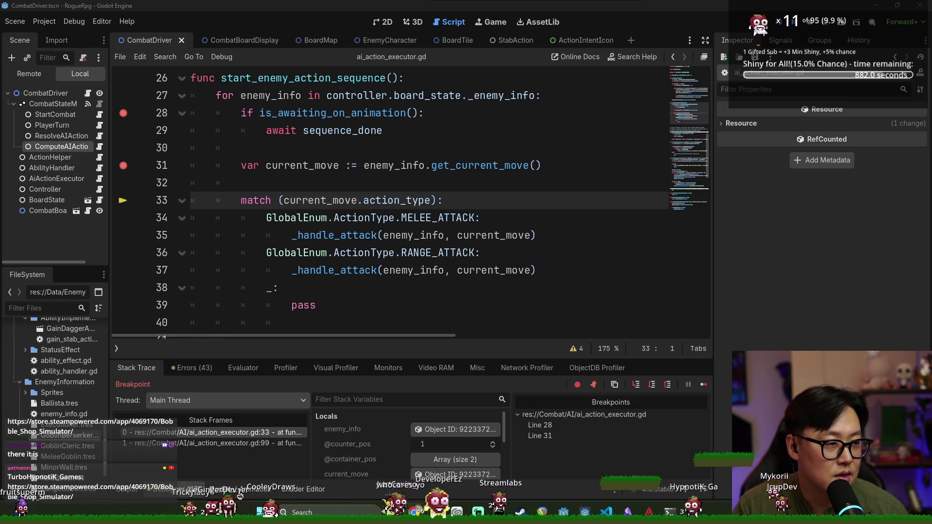
- Try wishlisting Bobble Shop Simulator on Steam, dismiss the login prompt, and close the browser
mouse_move(931, 97)
mouse_down()
mouse_move(573, 95)
mouse_move(146, 4)
mouse_up()
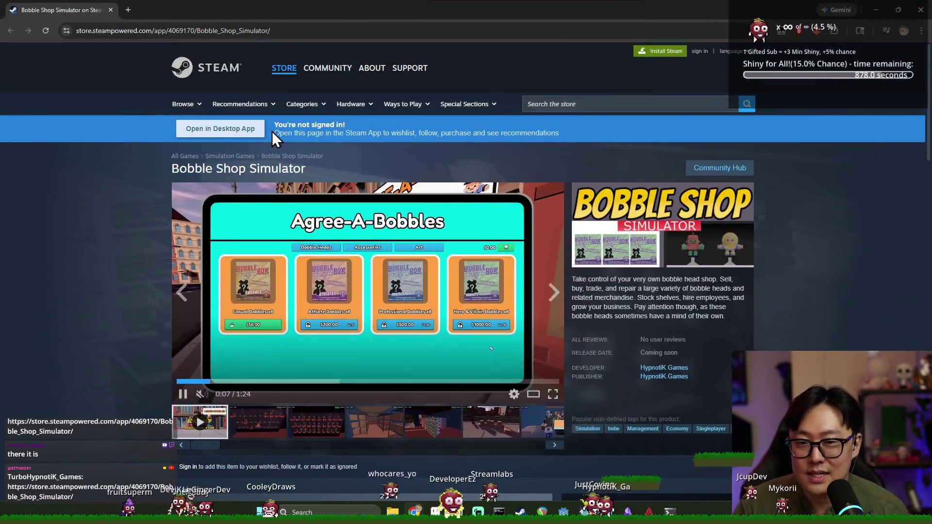
scroll(502, 199, down, 3)
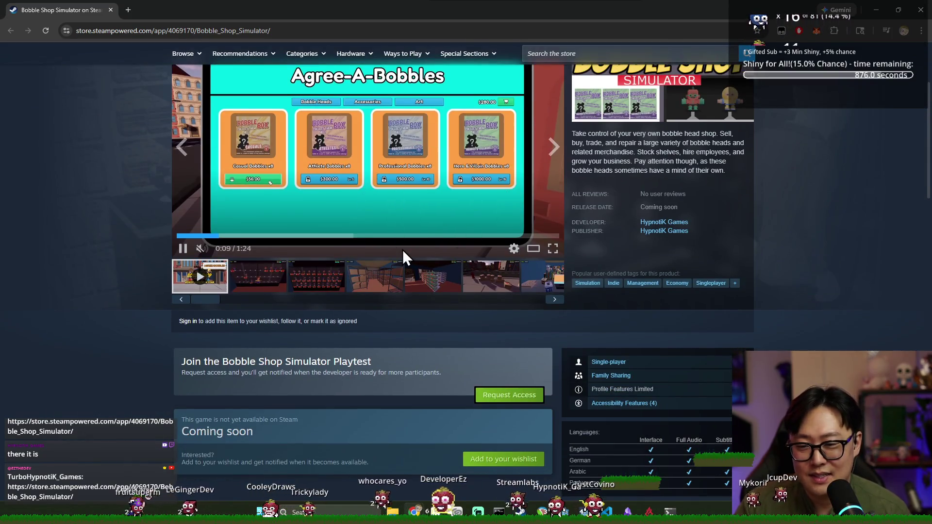
scroll(369, 267, down, 3)
click(505, 315)
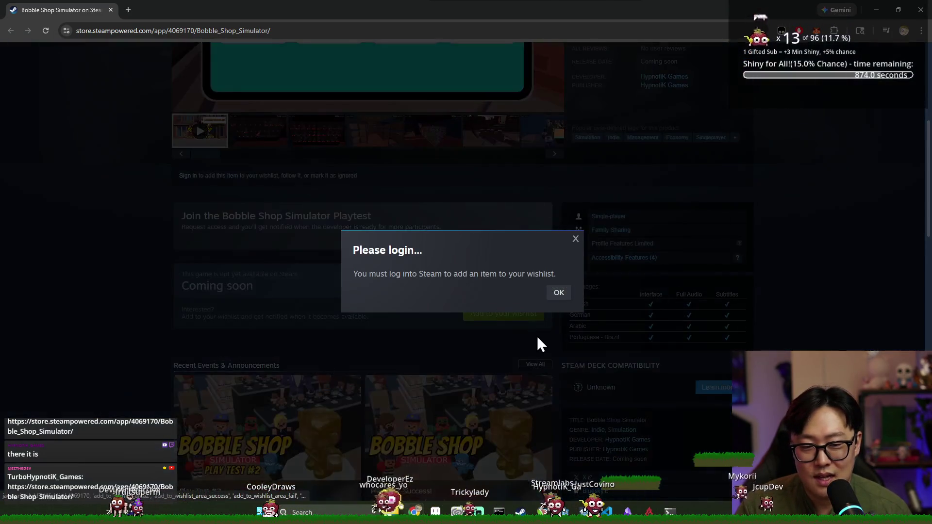
click(556, 294)
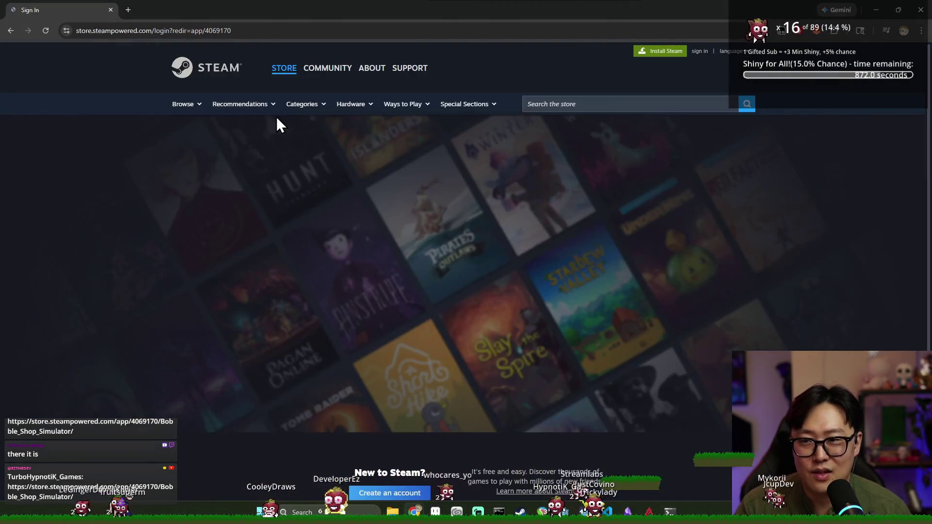
click(111, 10)
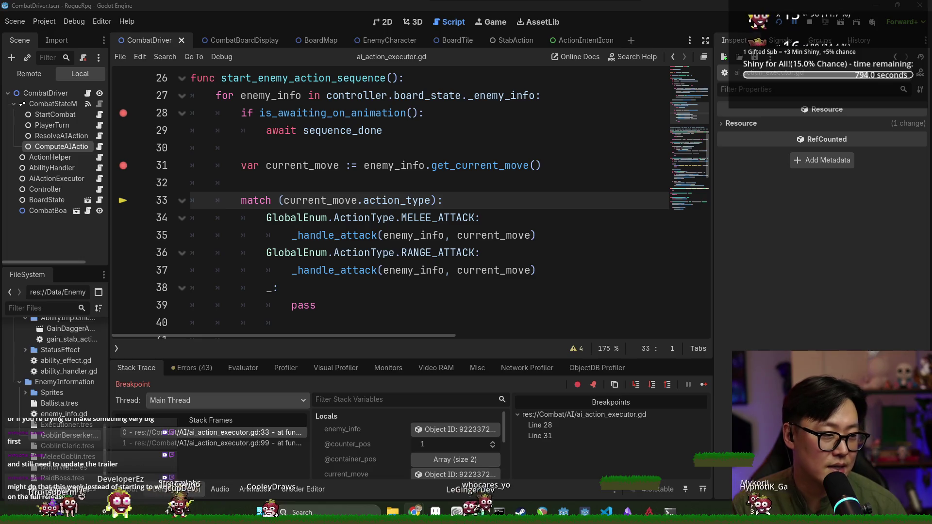
- Glance at the running game window, then return to the paused script editor
click(322, 213)
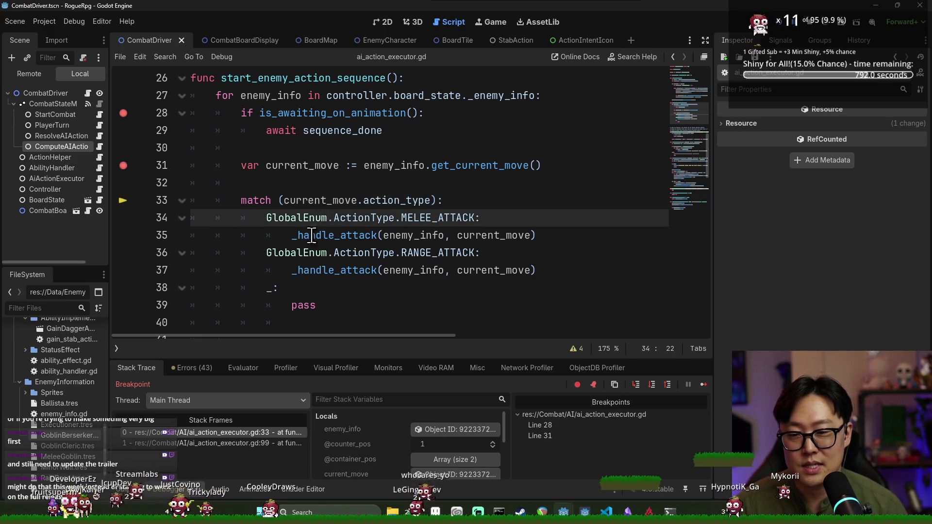
key(alt+Tab)
click(766, 204)
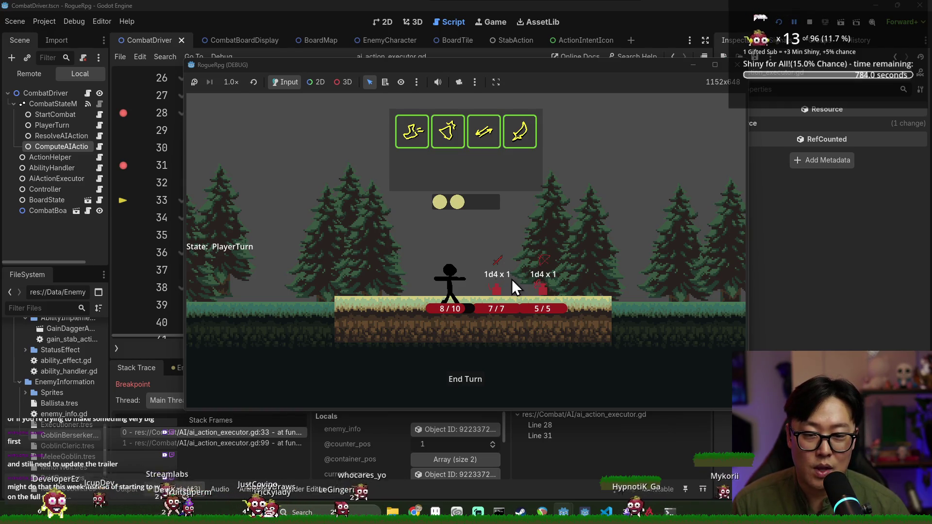
click(774, 241)
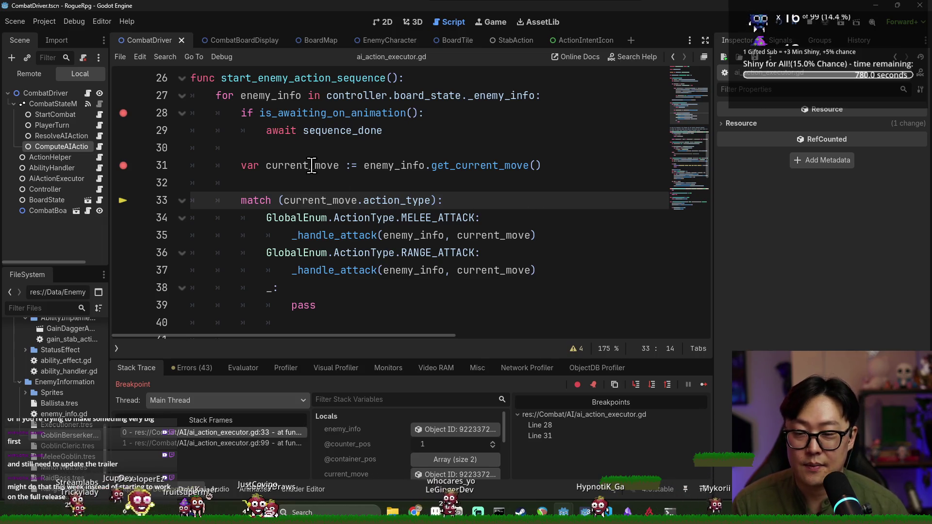
mouse_move(312, 165)
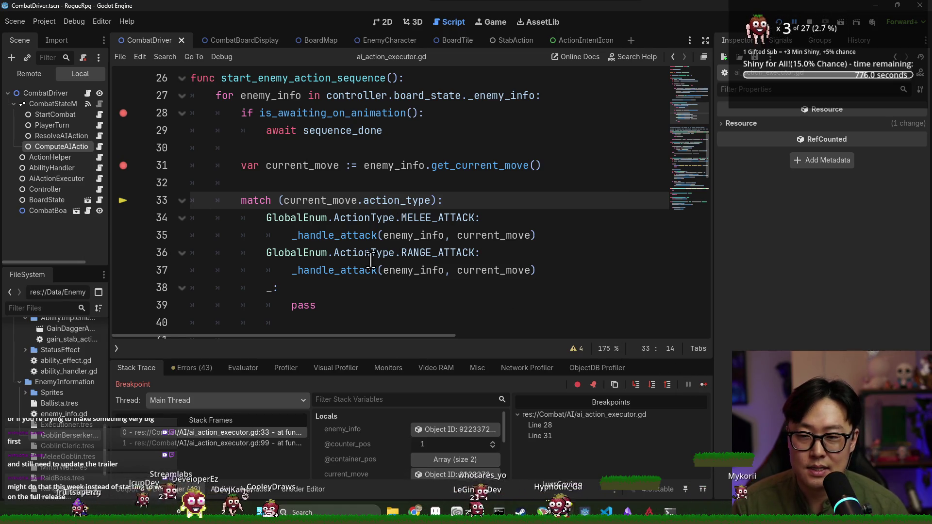
- Step through the action-type match into the ranged branch and into _handle_attack
click(654, 385)
click(654, 385)
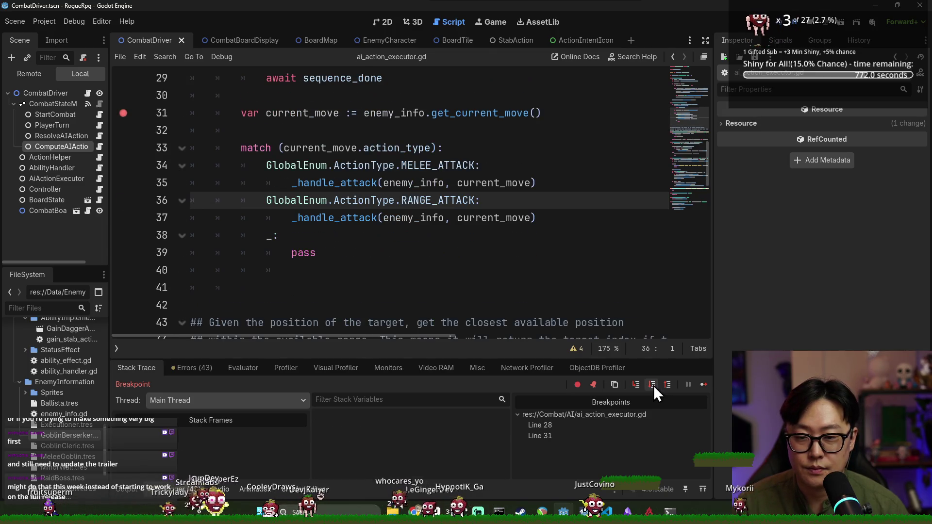
click(653, 386)
scroll(367, 250, down, 3)
scroll(439, 277, up, 4)
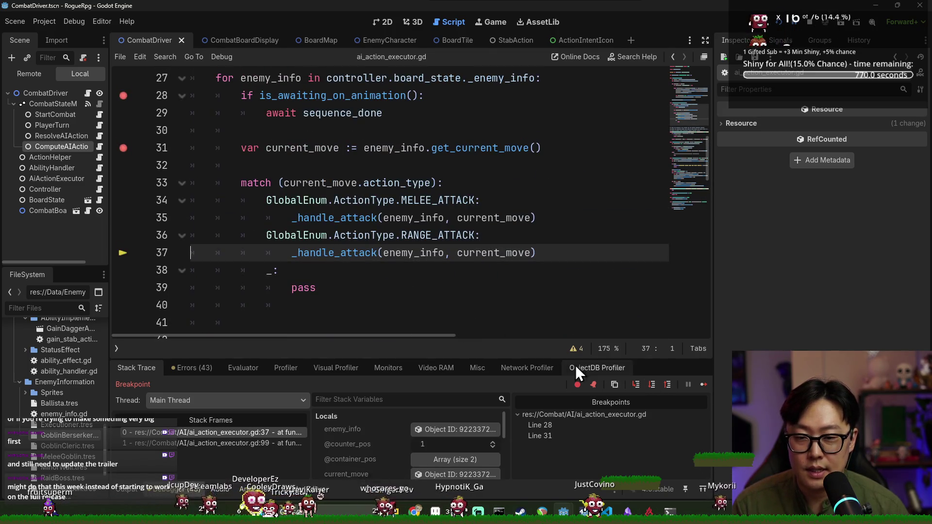
click(633, 387)
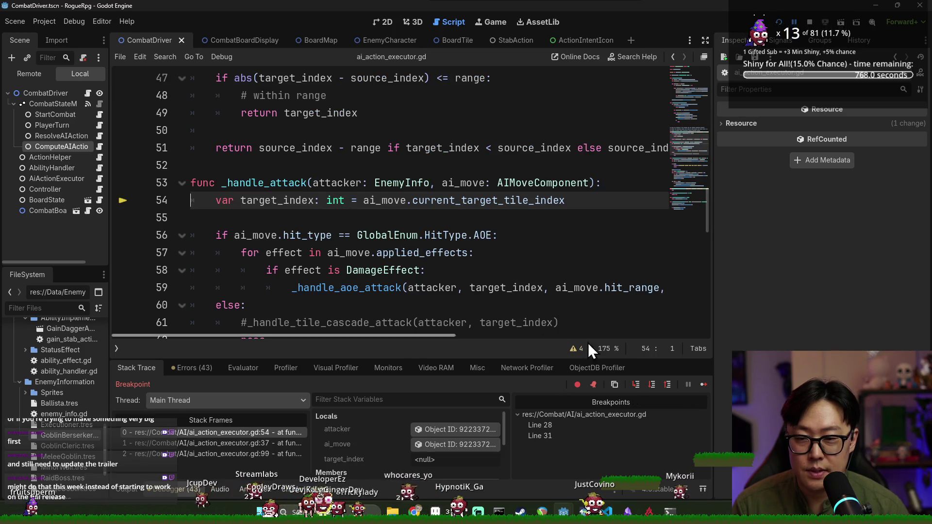
- Step through the effects loop into _handle_aoe_attack, past the player info lookup
click(654, 384)
scroll(468, 270, down, 3)
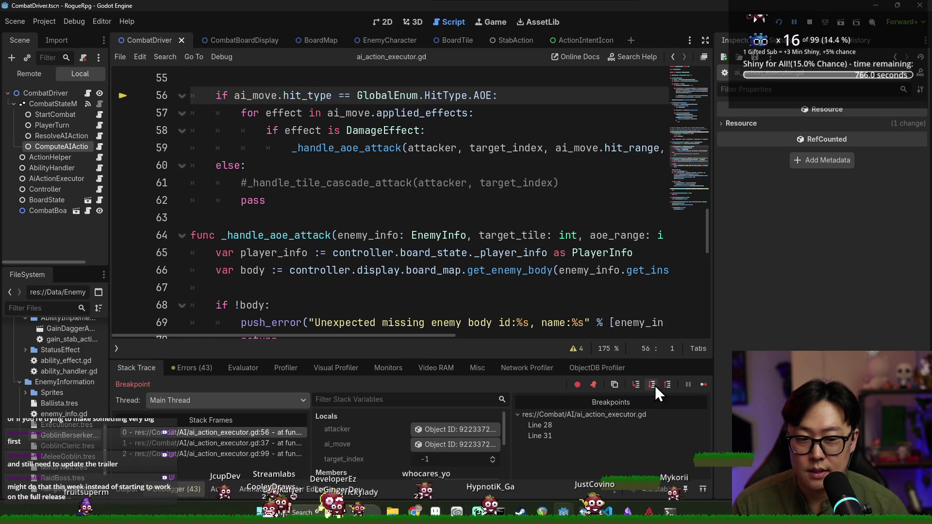
click(654, 385)
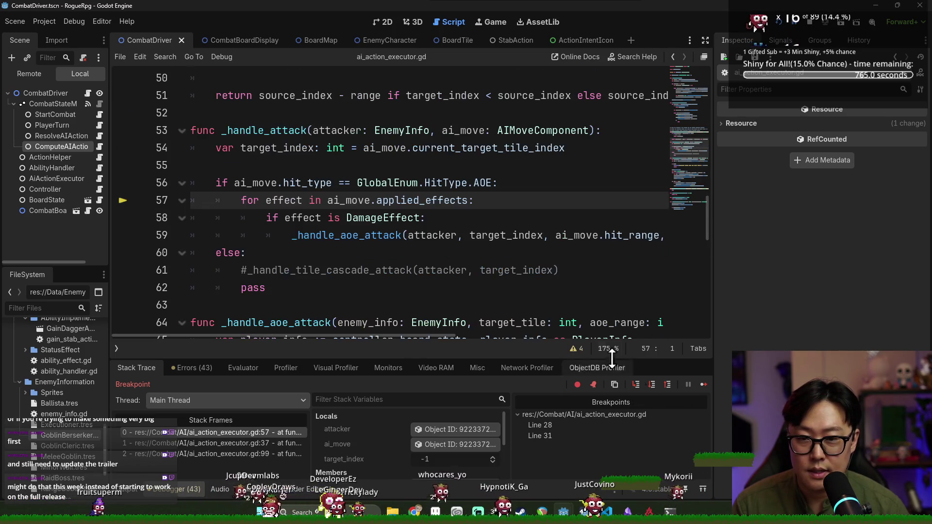
click(653, 385)
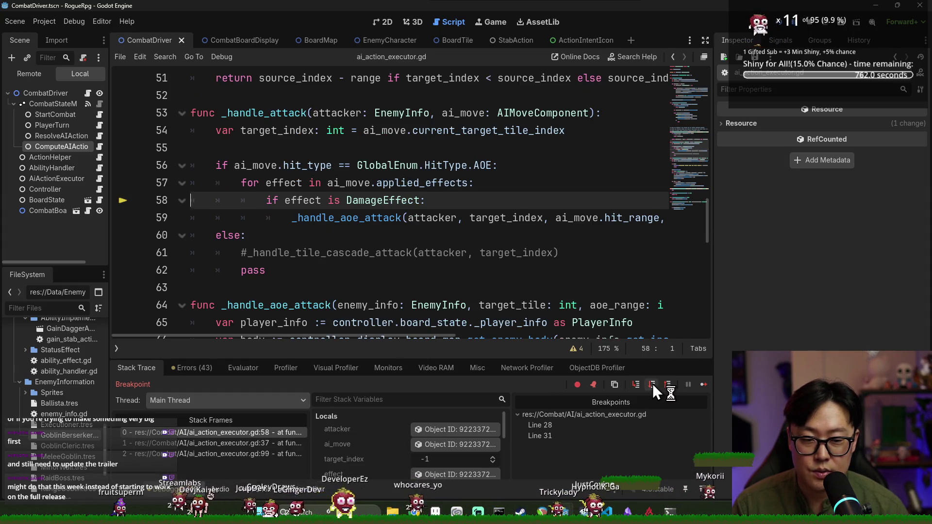
click(653, 385)
click(637, 385)
click(652, 385)
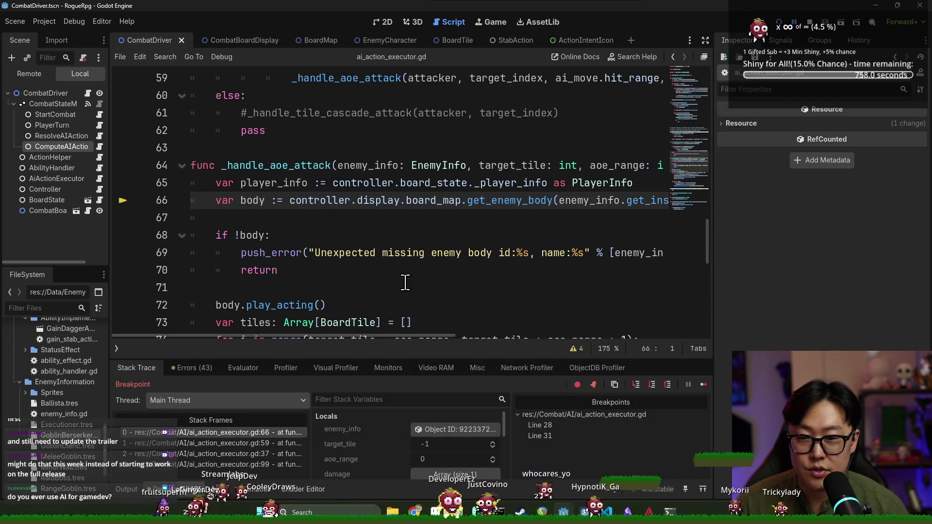
click(652, 386)
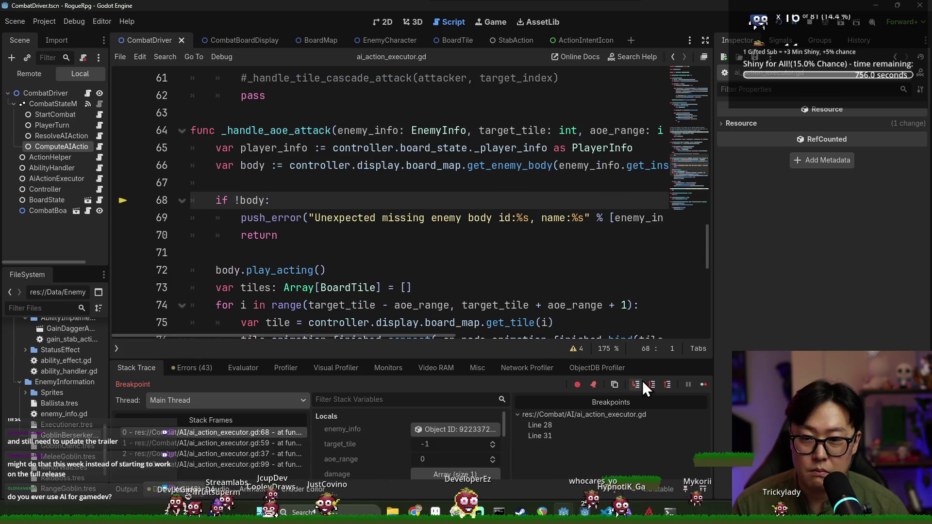
- Check the output log, then step past the body check to the tile range loop
mouse_move(253, 166)
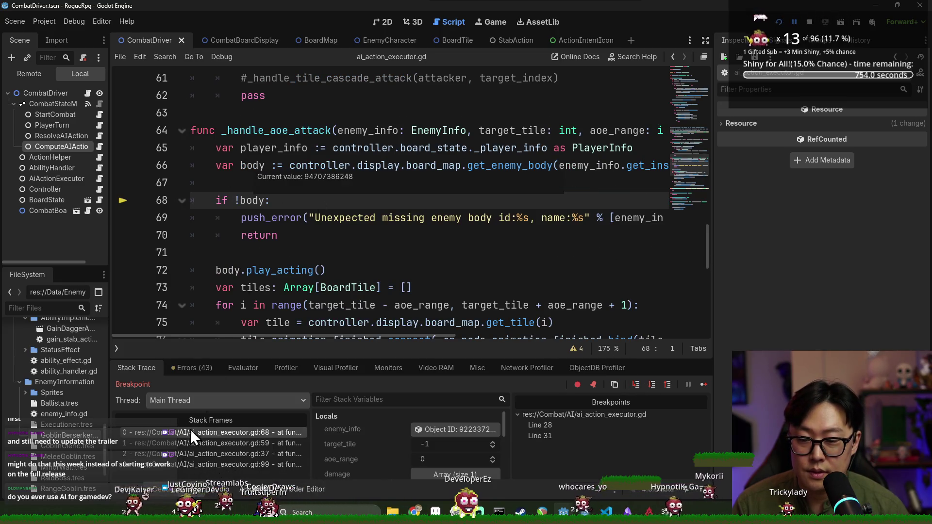
click(126, 489)
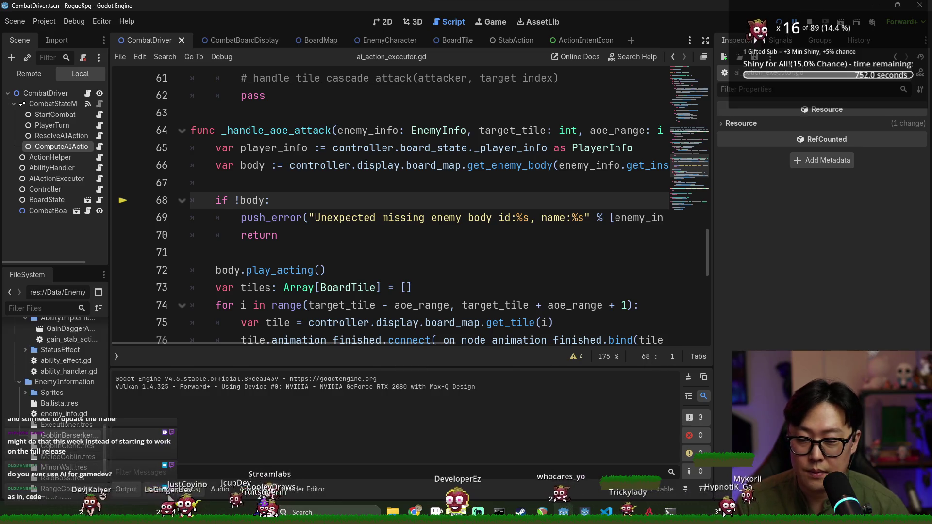
click(170, 488)
click(652, 384)
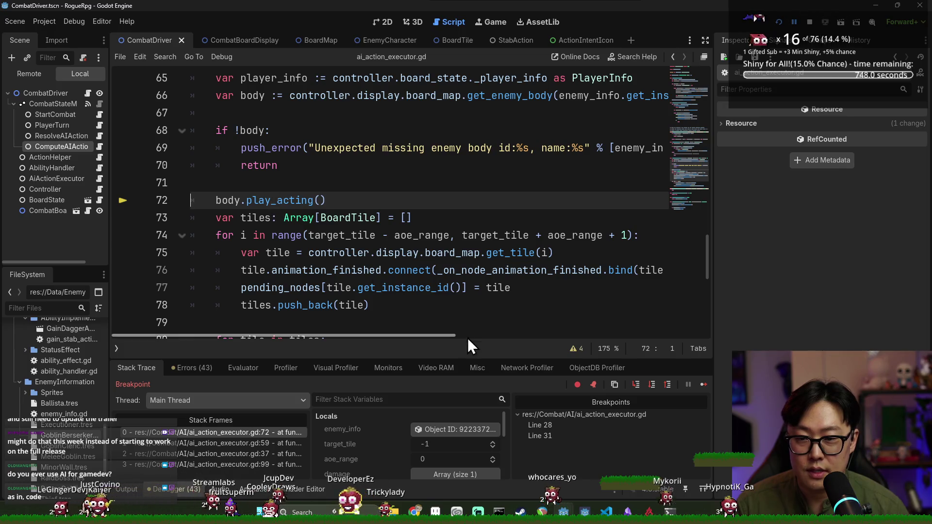
click(653, 386)
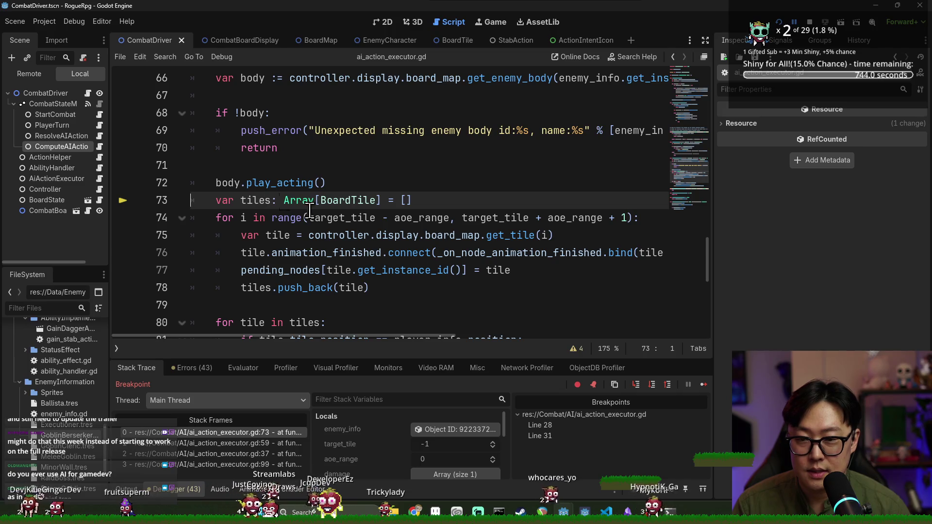
click(651, 386)
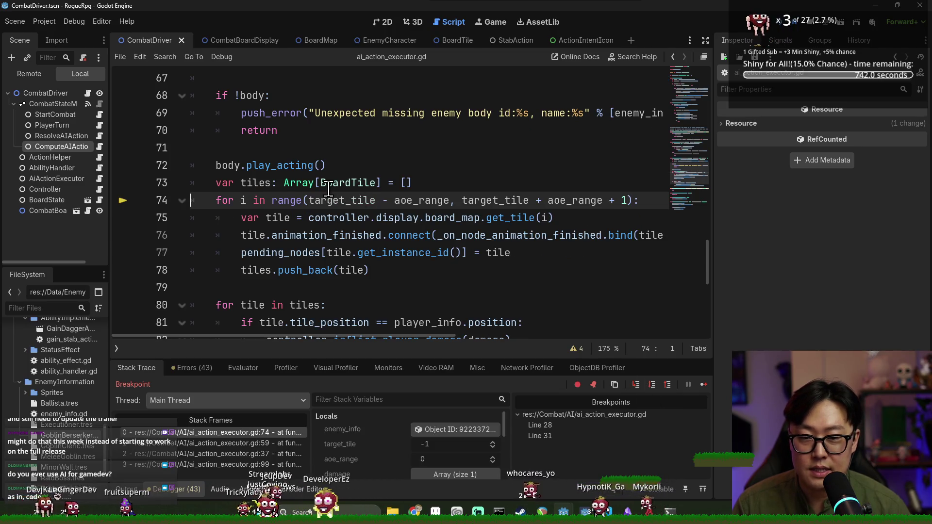
- Step into the tile loop body and jump to the _on_node_animation_finished definition
mouse_move(330, 198)
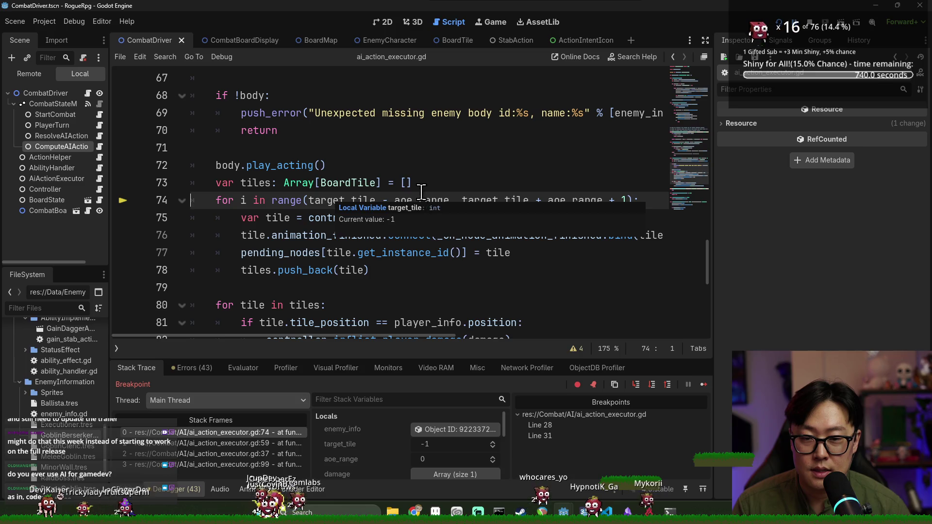
mouse_move(419, 200)
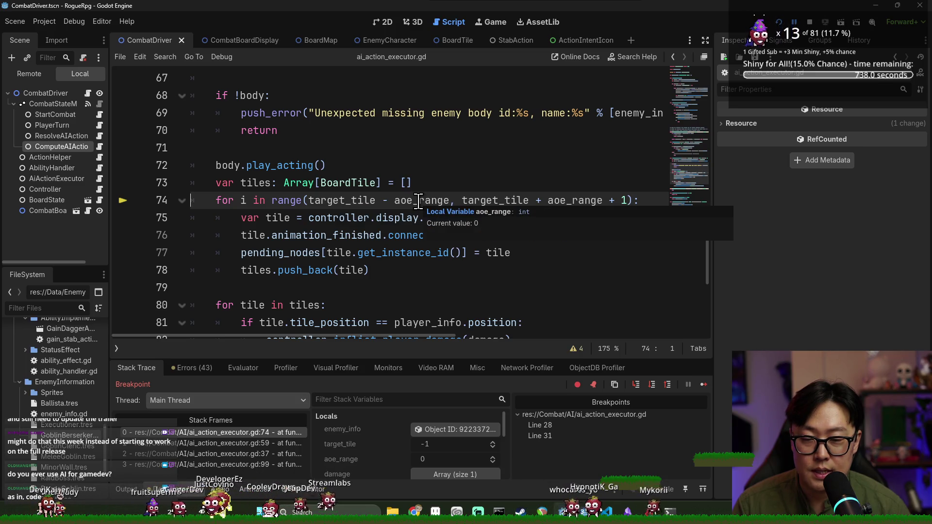
mouse_move(491, 197)
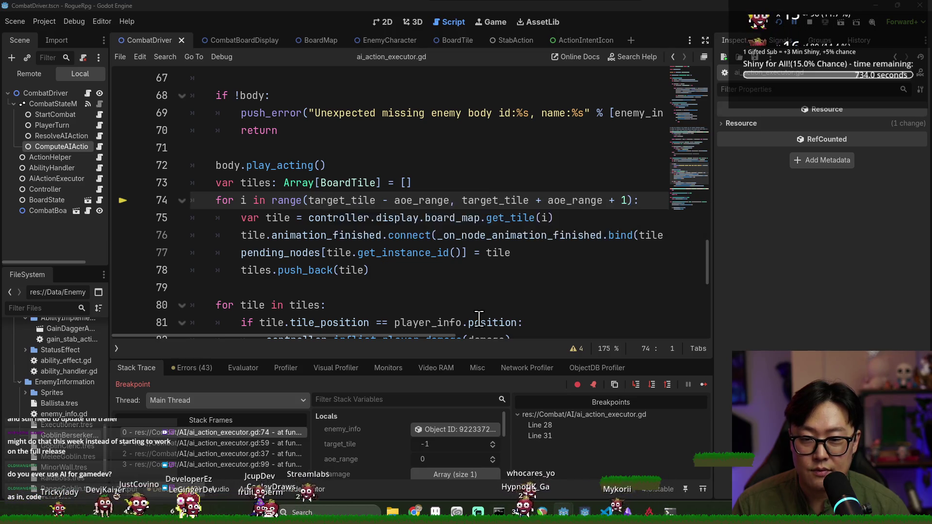
key(alt+Tab)
key(alt+Tab)
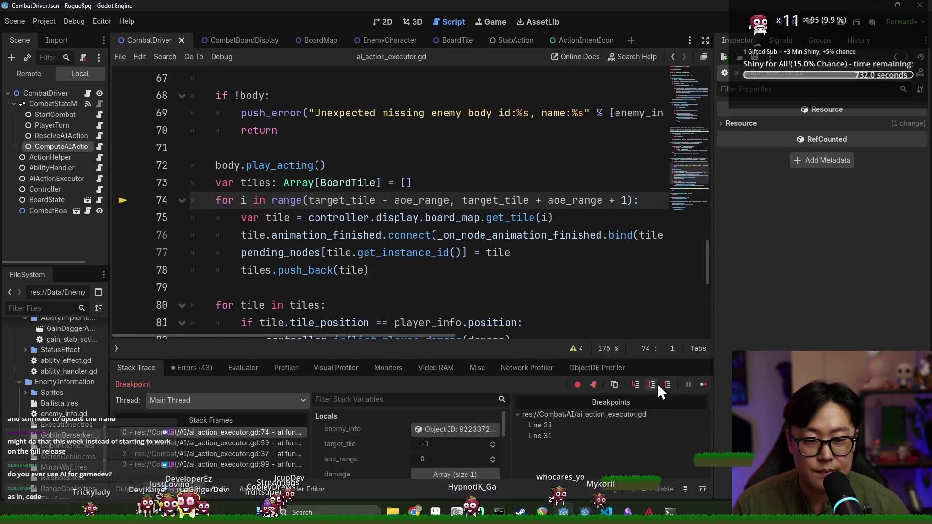
click(652, 385)
click(653, 385)
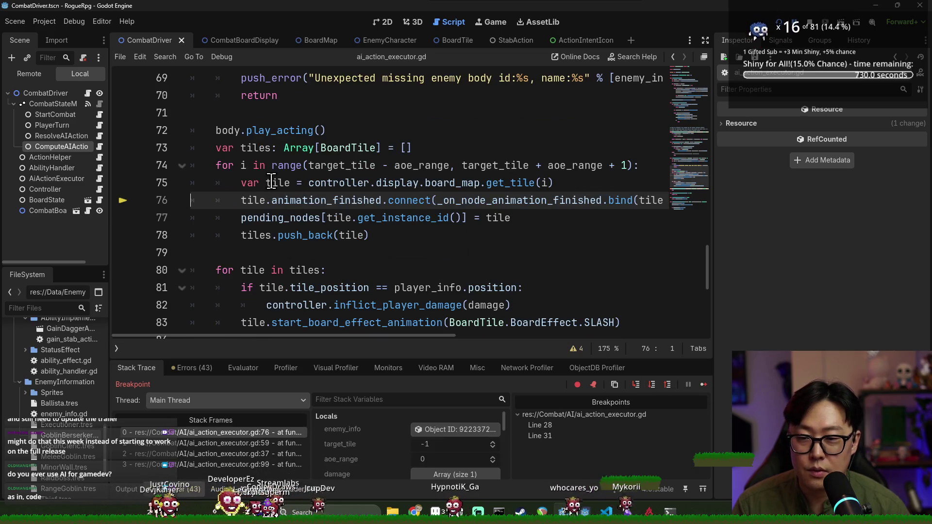
mouse_move(275, 182)
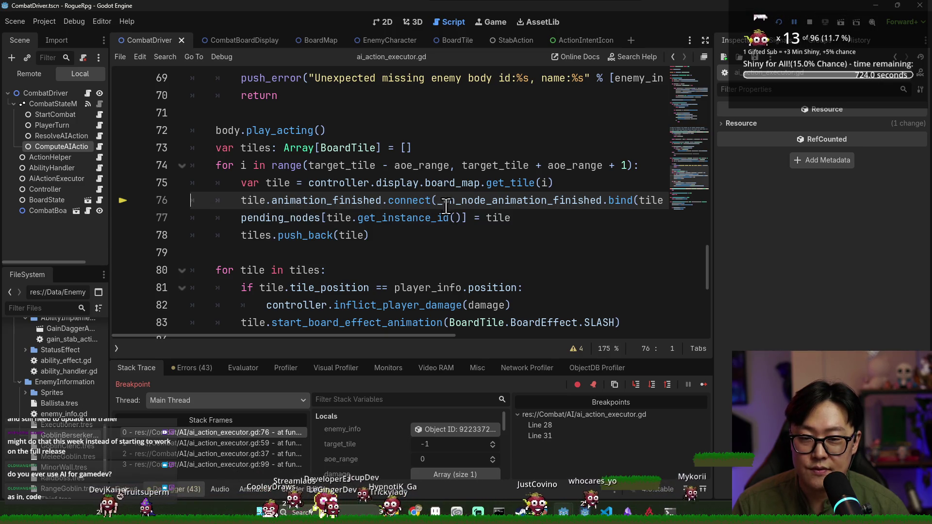
ctrl+click(462, 200)
scroll(344, 237, up, 4)
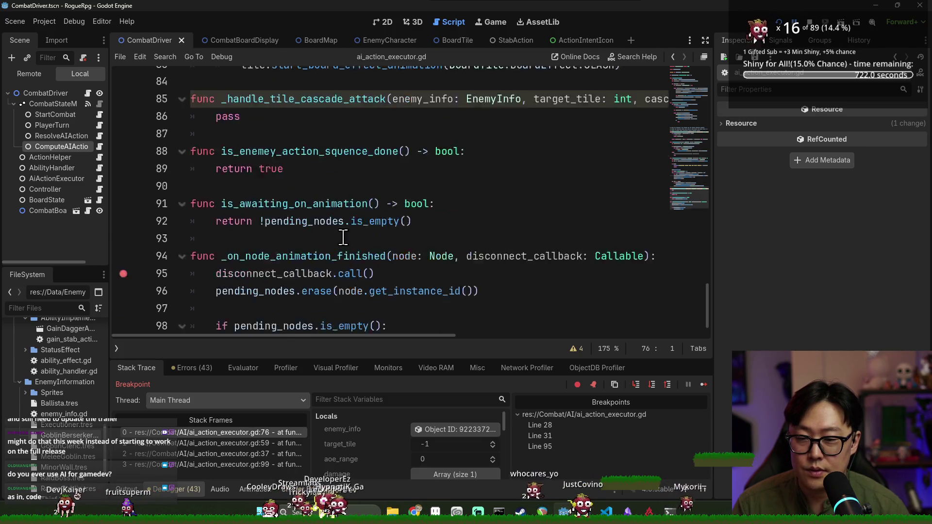
- Step through pending_nodes and tiles push_back to the player position check
click(651, 389)
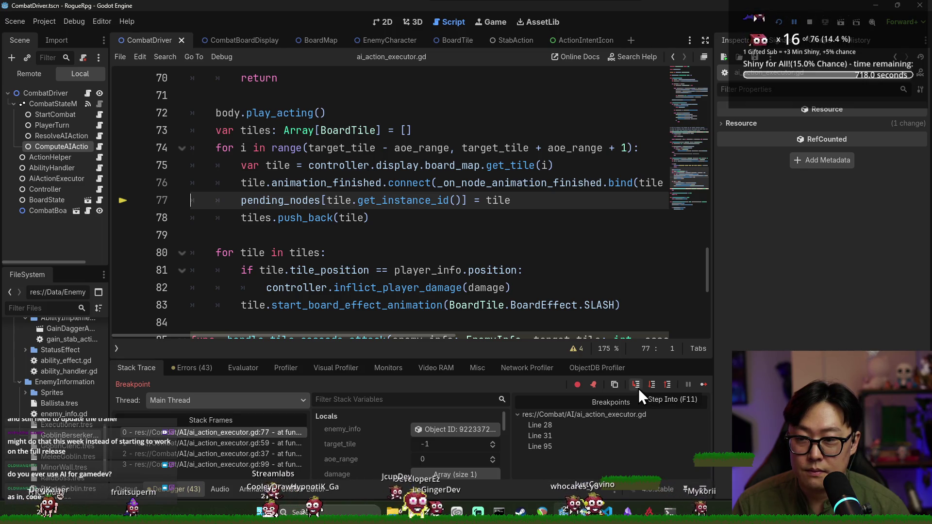
scroll(447, 291, down, 5)
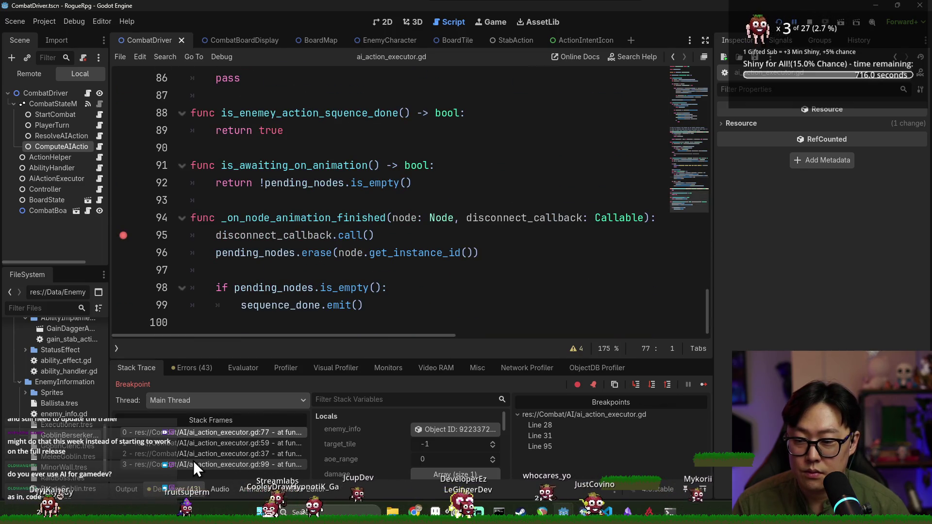
scroll(293, 252, up, 6)
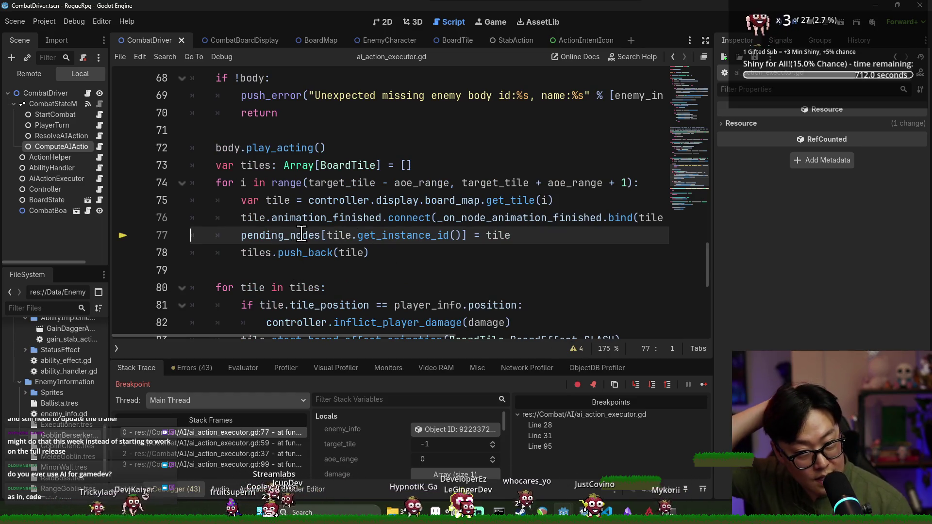
click(652, 384)
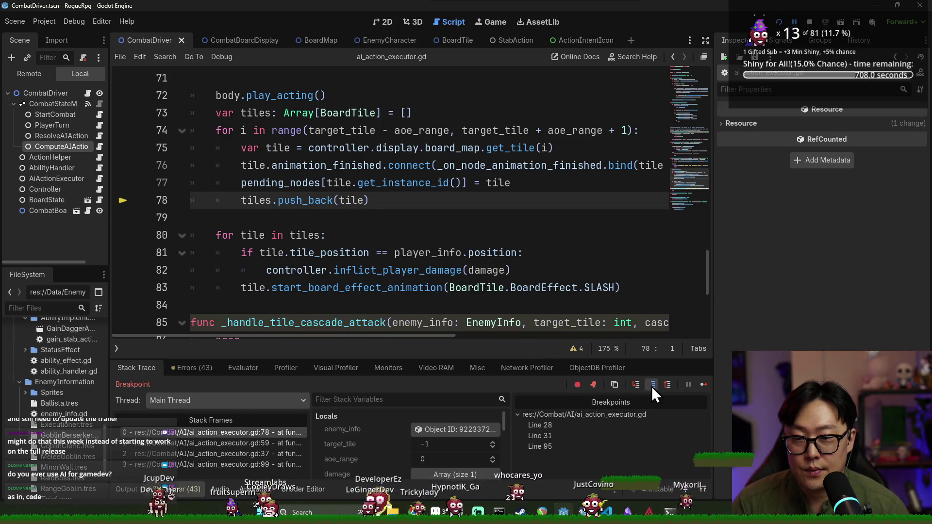
click(651, 386)
click(651, 385)
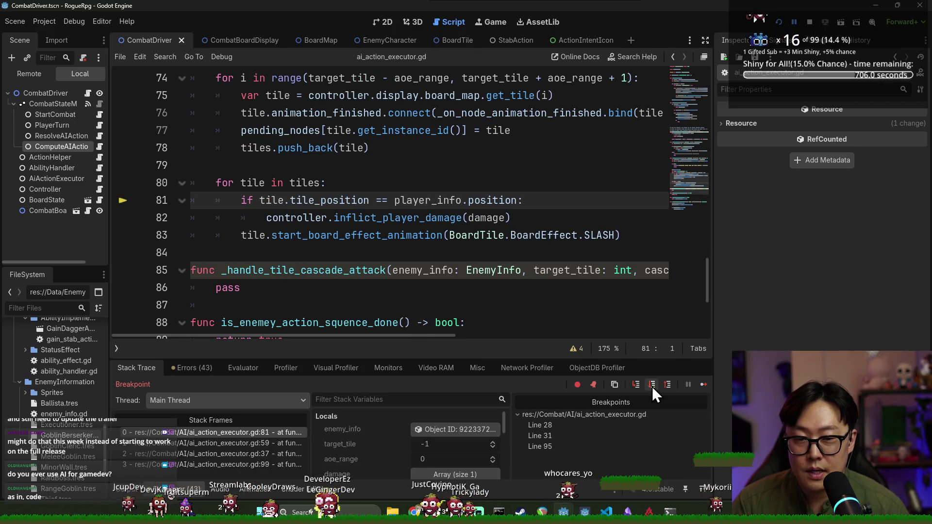
click(651, 384)
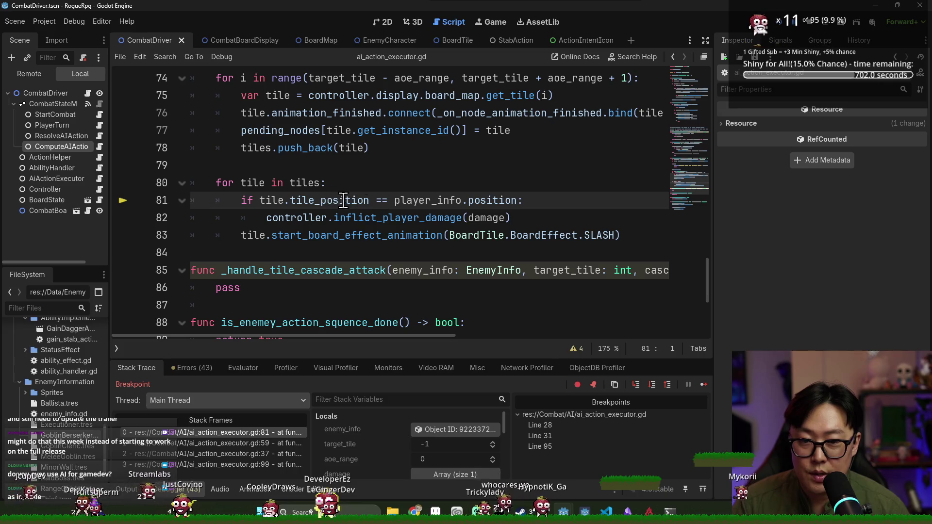
- Step to the player damage call and slash animation, then resume the game
click(651, 385)
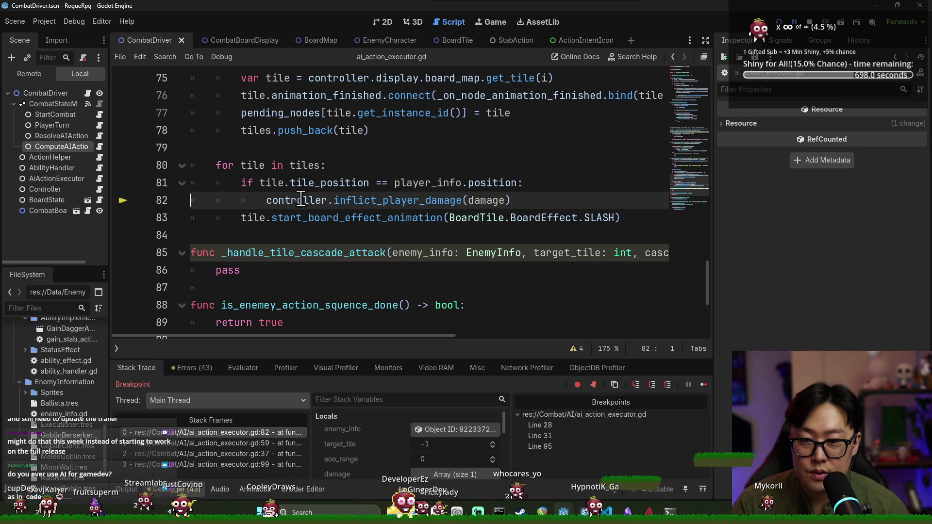
click(651, 388)
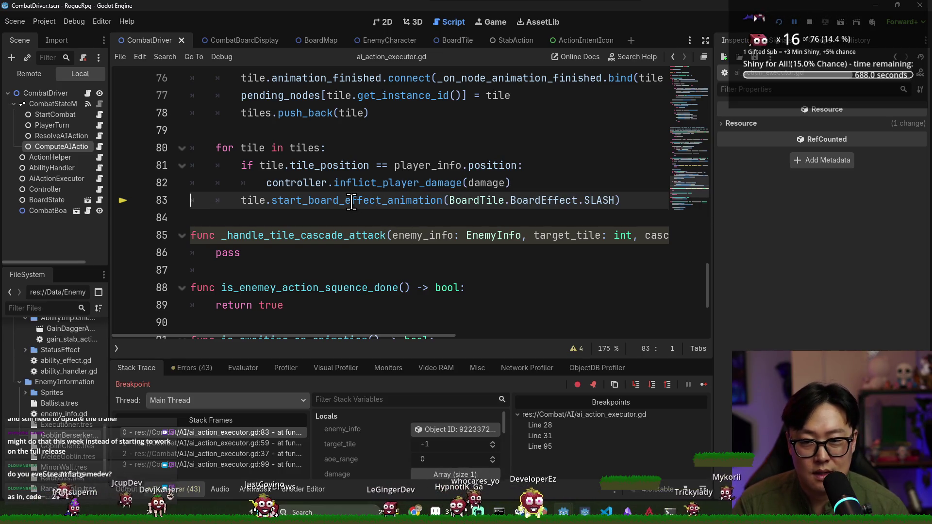
click(653, 384)
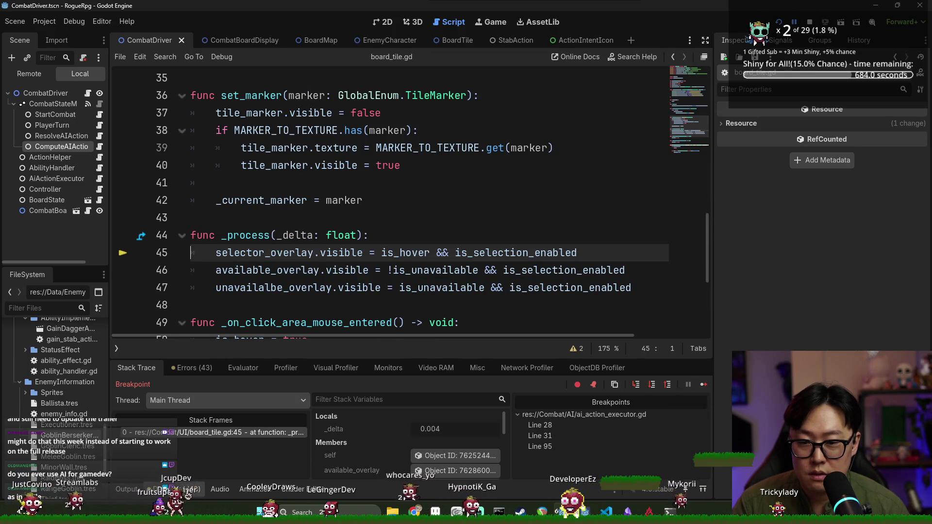
click(703, 385)
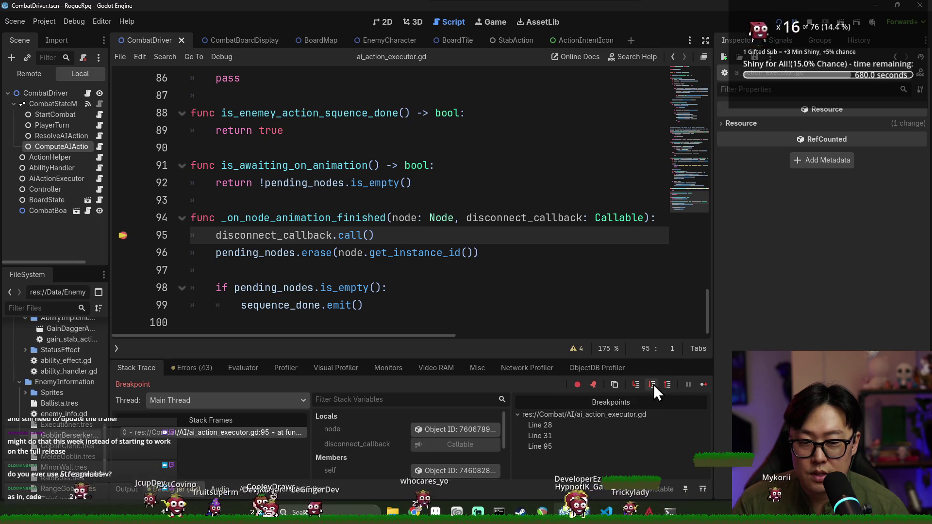
- Step past the disconnect callback to the empty pending-nodes check, then resume
click(653, 384)
click(653, 384)
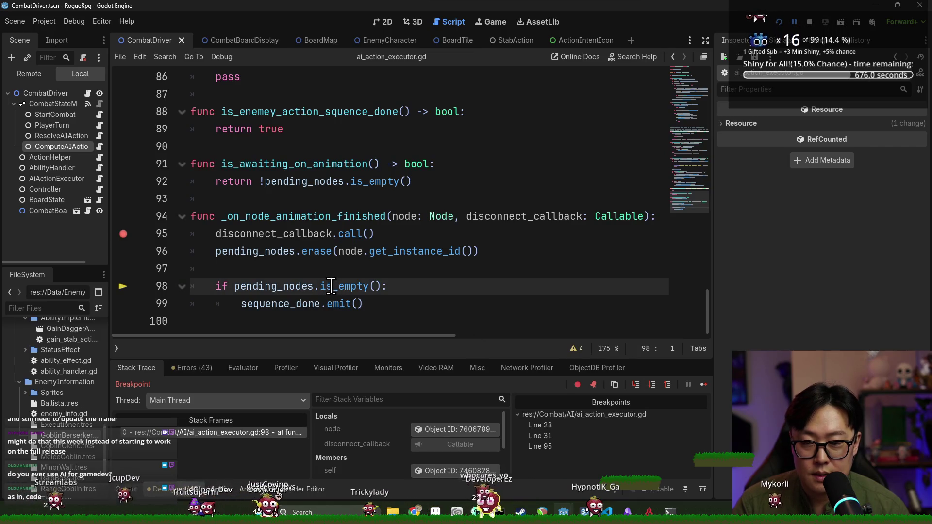
mouse_move(330, 287)
mouse_move(287, 283)
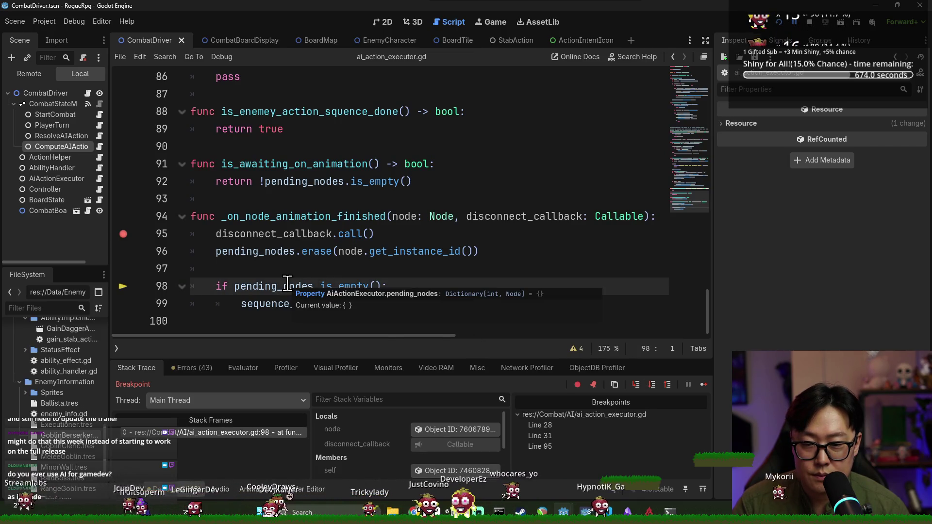
click(701, 384)
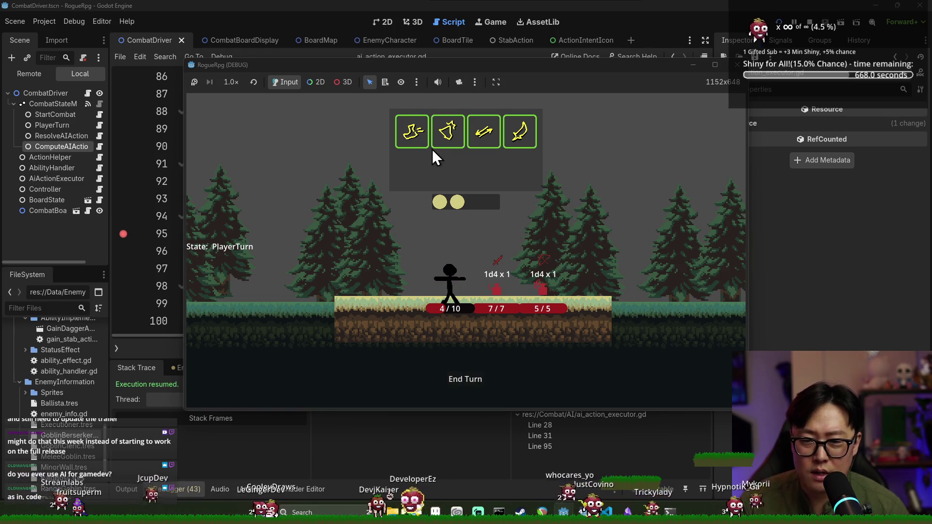
- End the turn and continue past the line 95 breakpoint back to the game
click(465, 380)
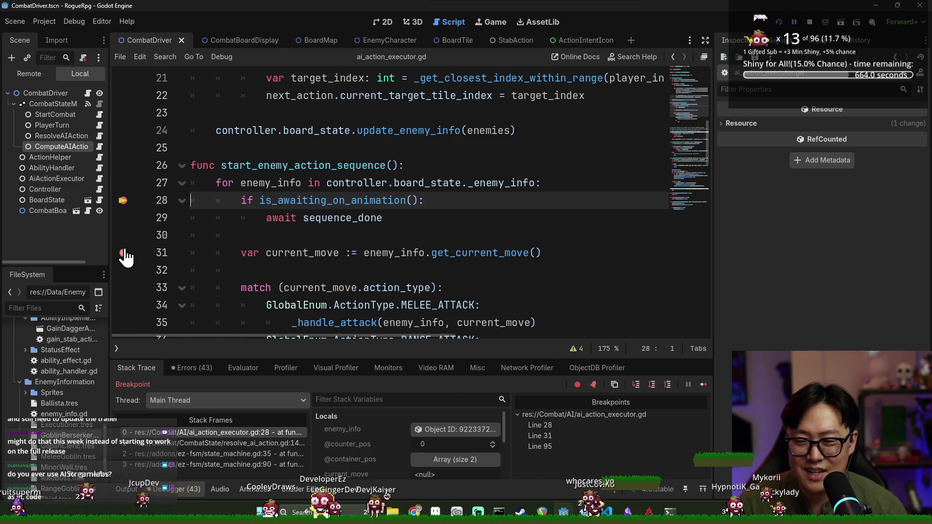
click(702, 385)
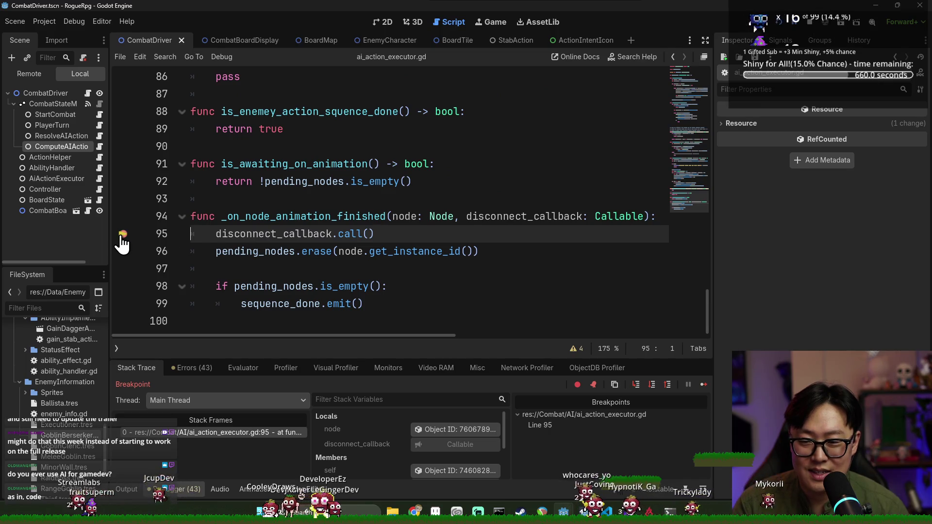
click(705, 385)
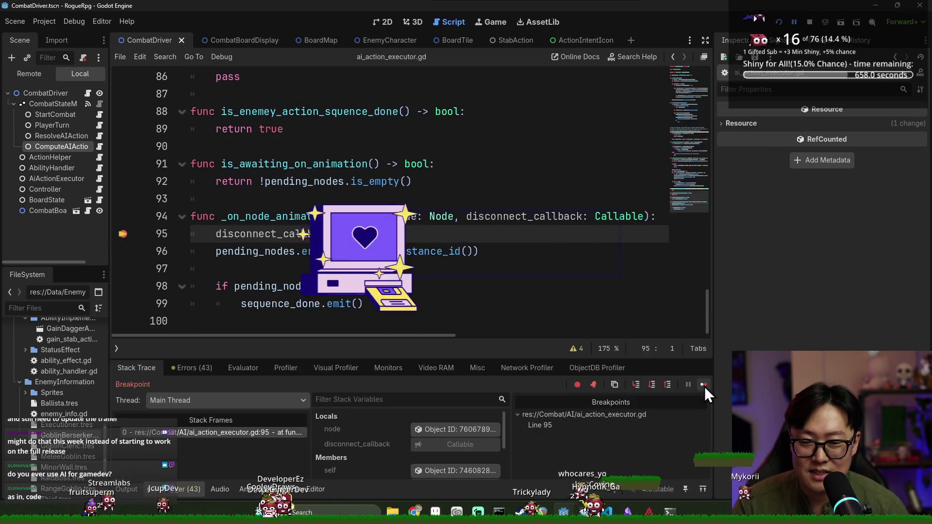
click(704, 386)
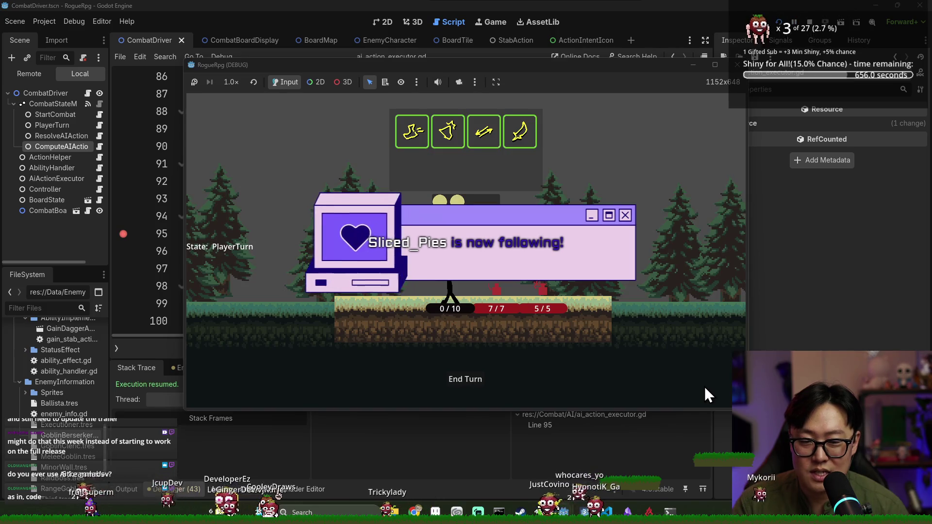
key(alt+Tab)
key(alt+Tab)
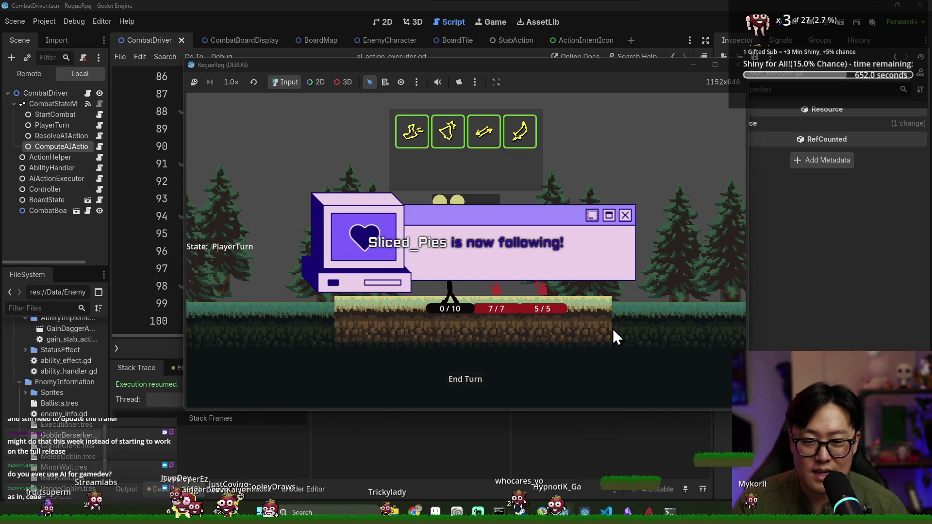
- End five turns in a row to watch the enemy attacks
click(462, 377)
click(479, 377)
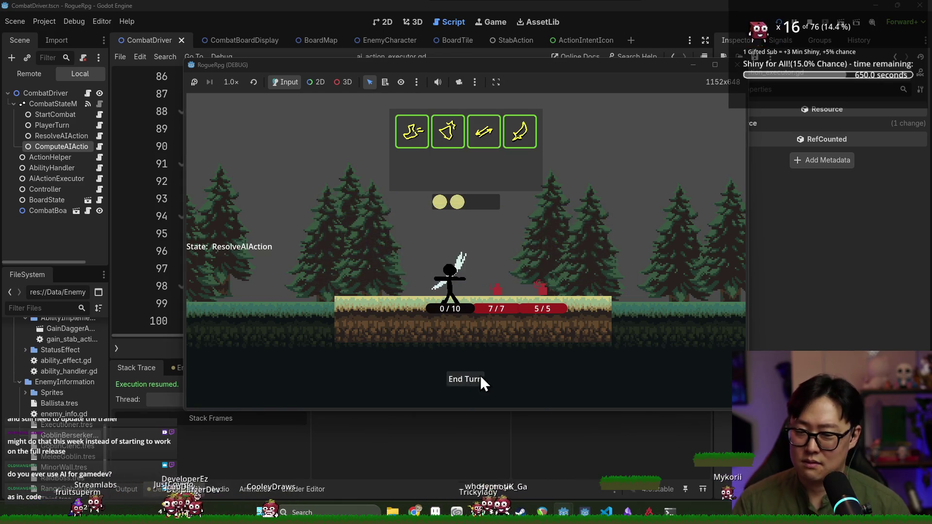
click(476, 379)
click(469, 383)
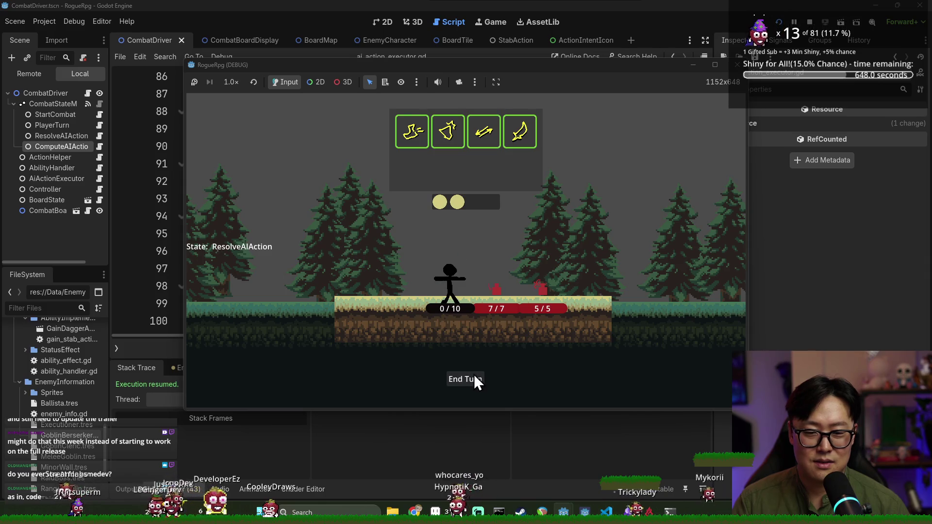
click(461, 383)
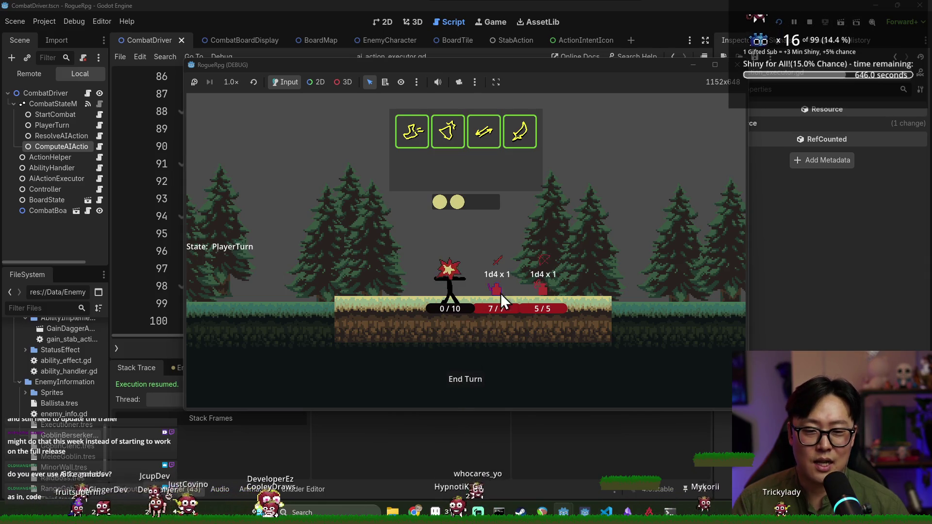
- Restart the game, start basic_melee_n_range, and move the player right
click(779, 22)
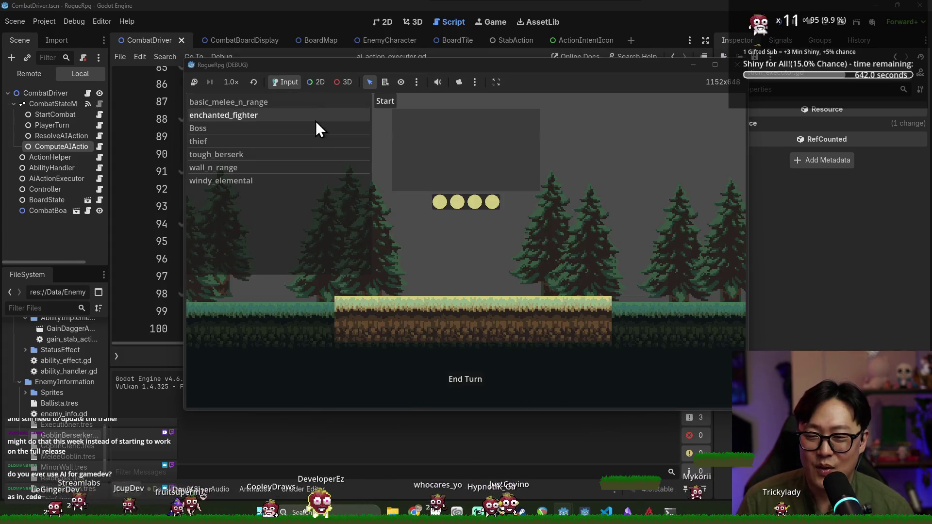
click(268, 100)
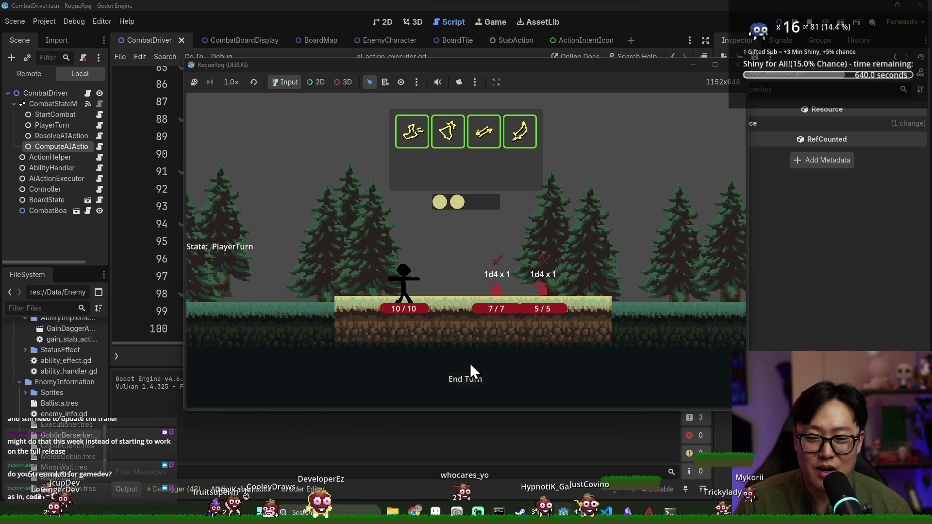
click(417, 134)
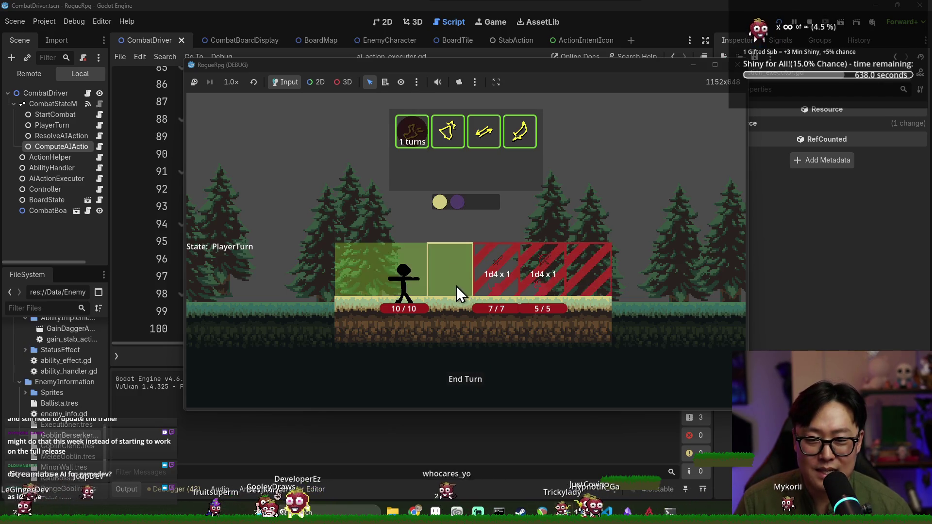
click(456, 286)
click(447, 131)
- End three more turns, then stop the running game
click(467, 378)
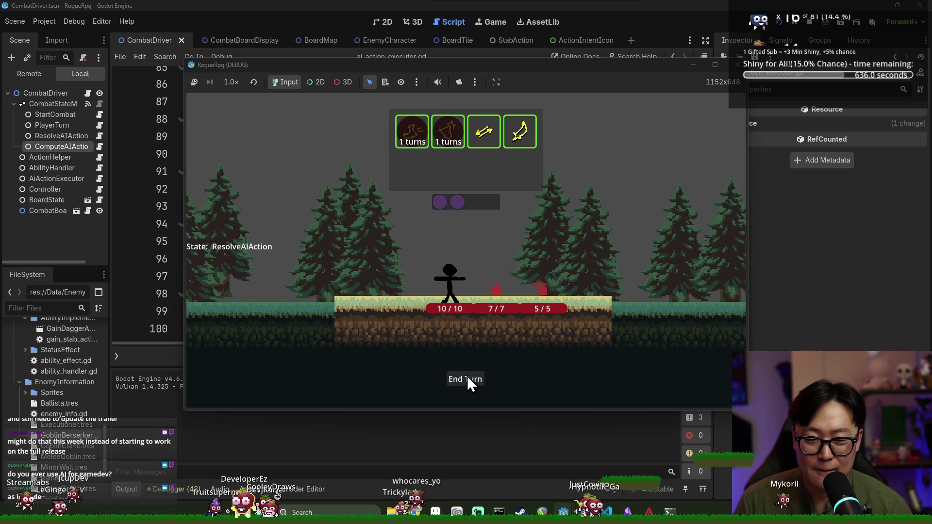
click(468, 376)
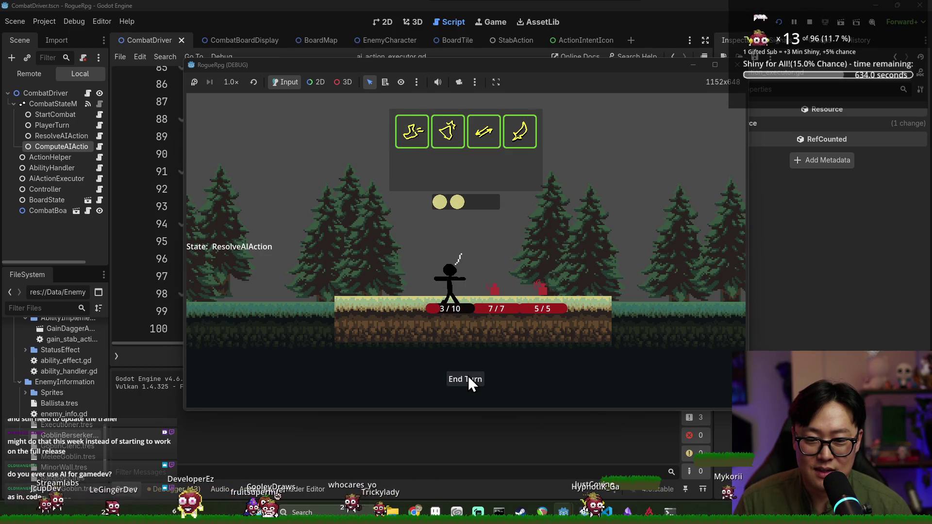
click(471, 382)
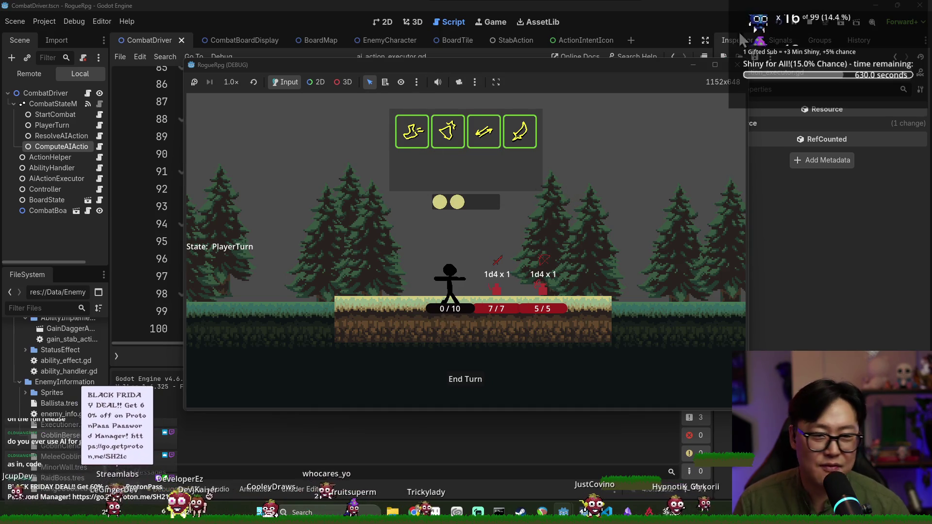
click(807, 21)
click(536, 188)
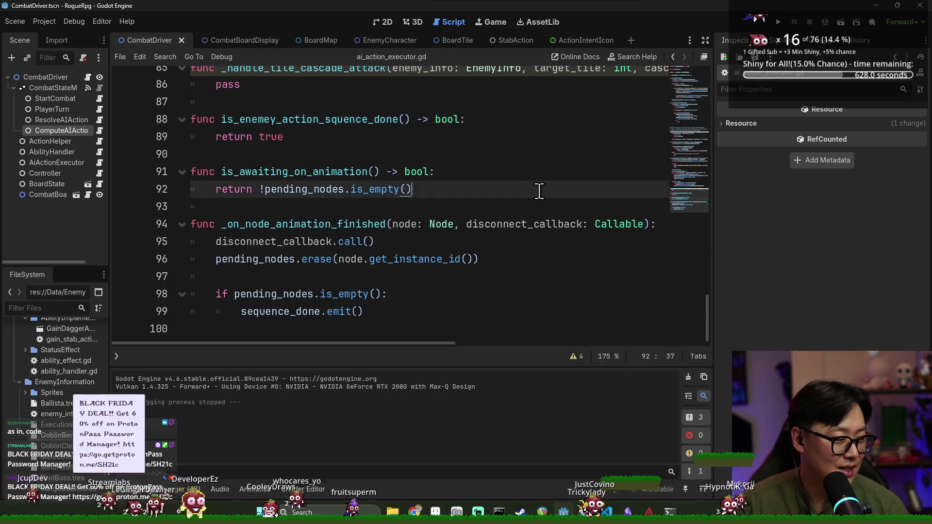
click(466, 167)
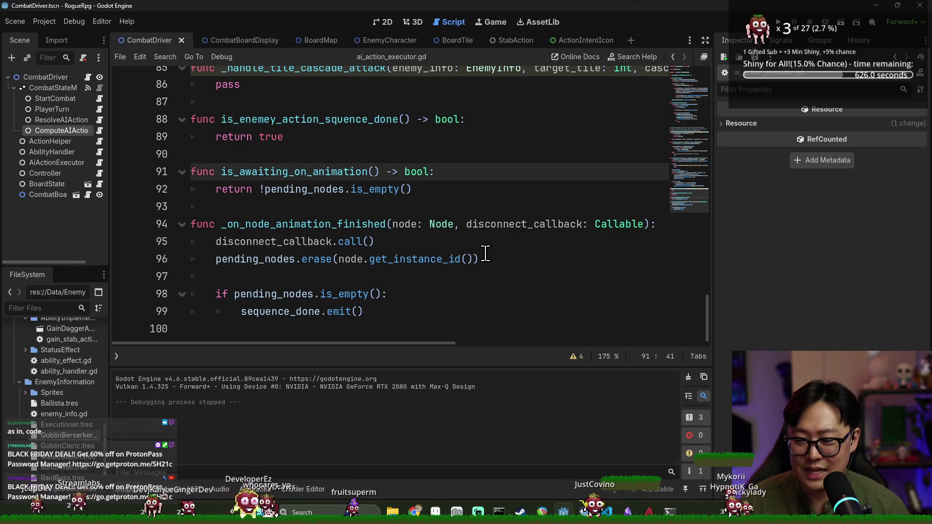
- Run git status and git diff on Combat/AI/ai_action_executor.gd, then return to Godot
key(alt+Tab)
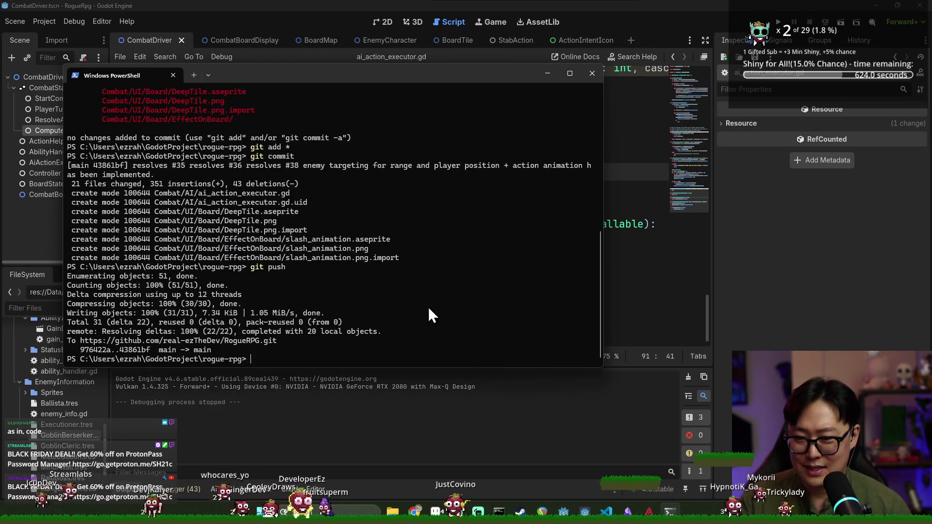
text(tatus)
key(Return)
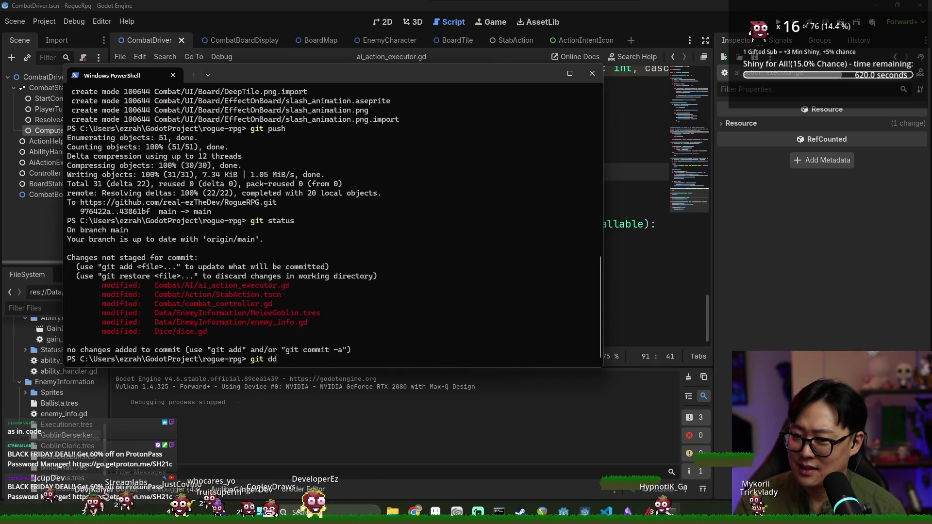
key(BackSpace)
key(BackSpace)
text(Combat/AI)
key(Return)
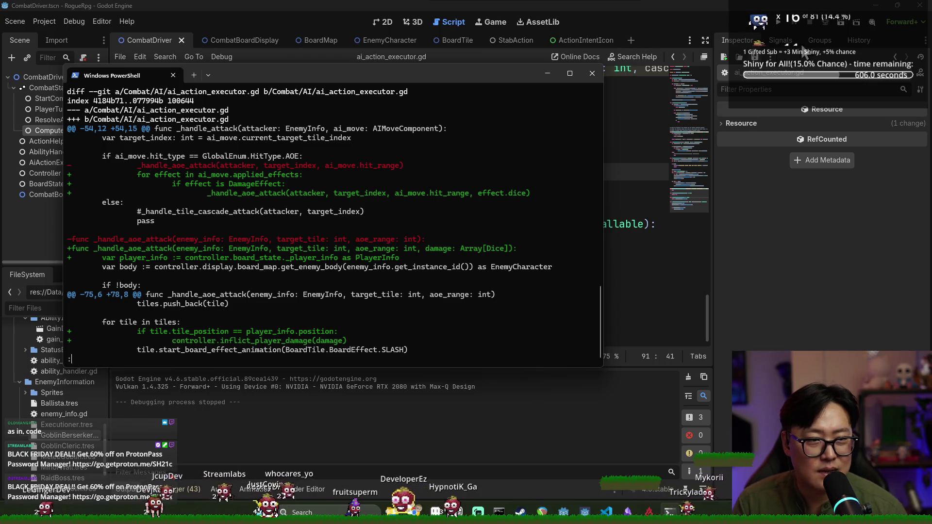
key(q)
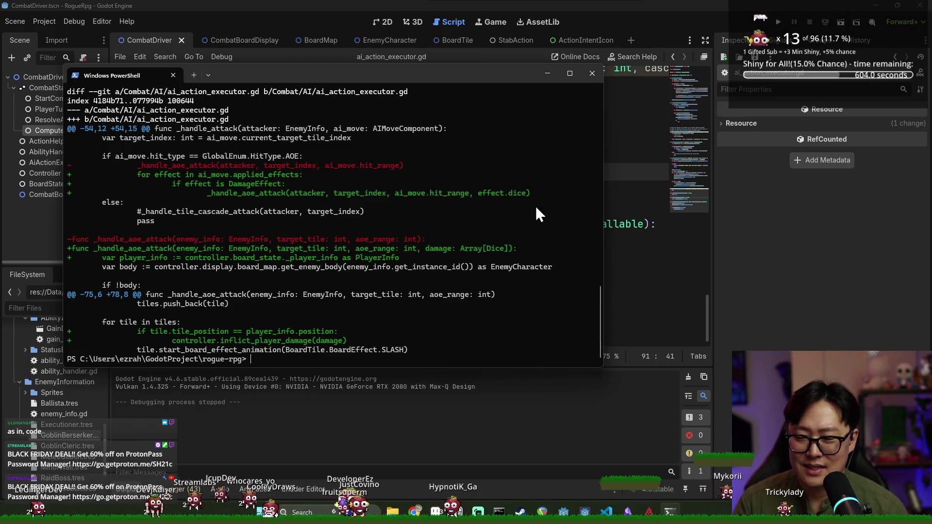
click(721, 251)
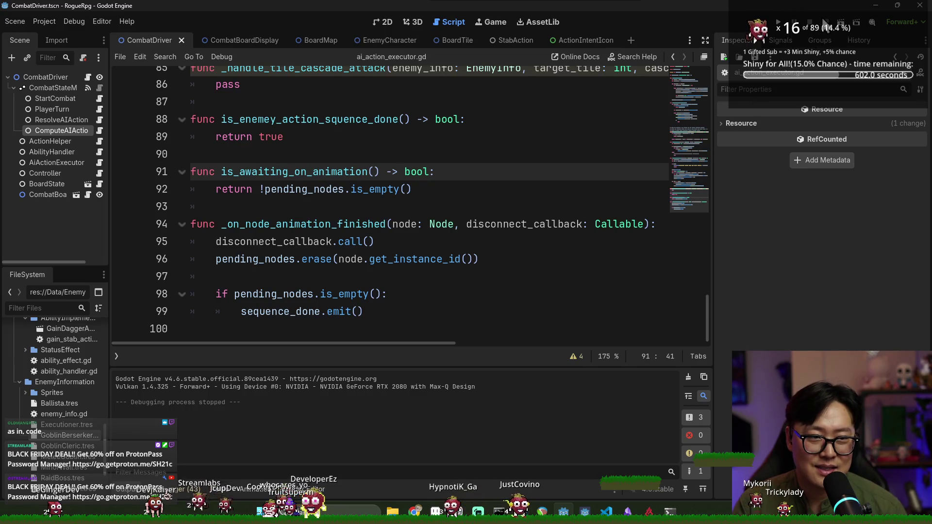
- Launch a new combat, move the player left, end the turn, then step right
click(780, 23)
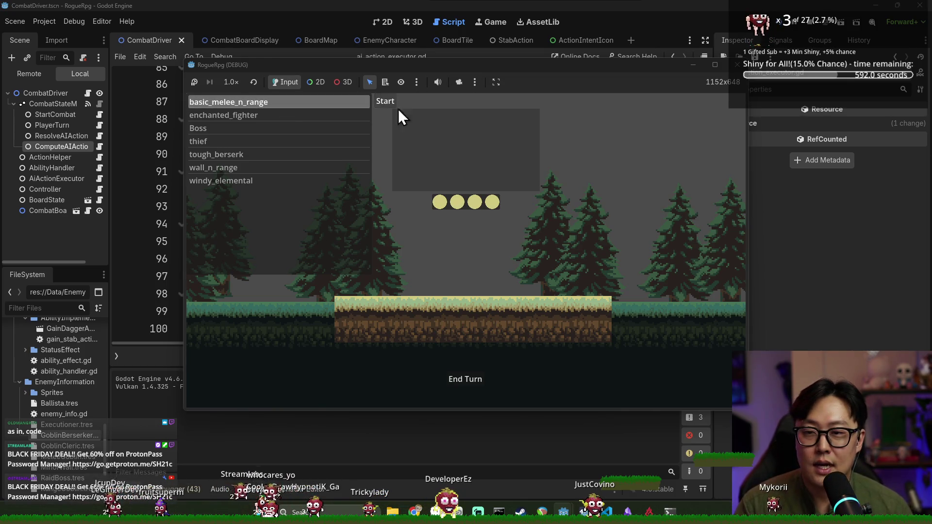
click(390, 104)
click(363, 285)
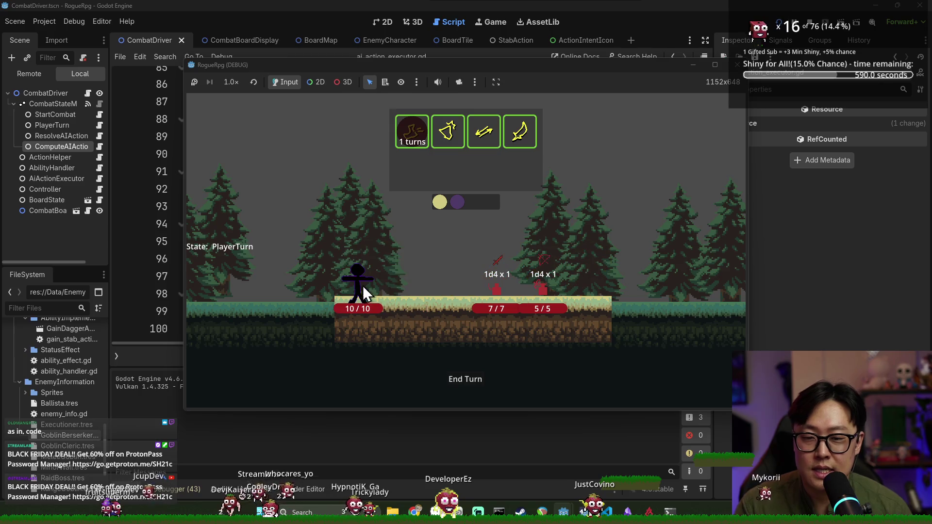
click(477, 373)
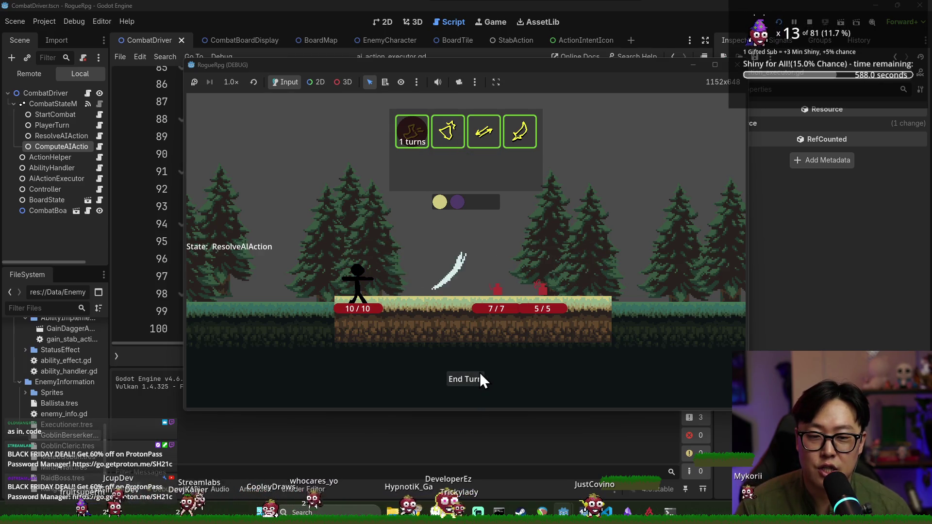
click(407, 137)
click(398, 274)
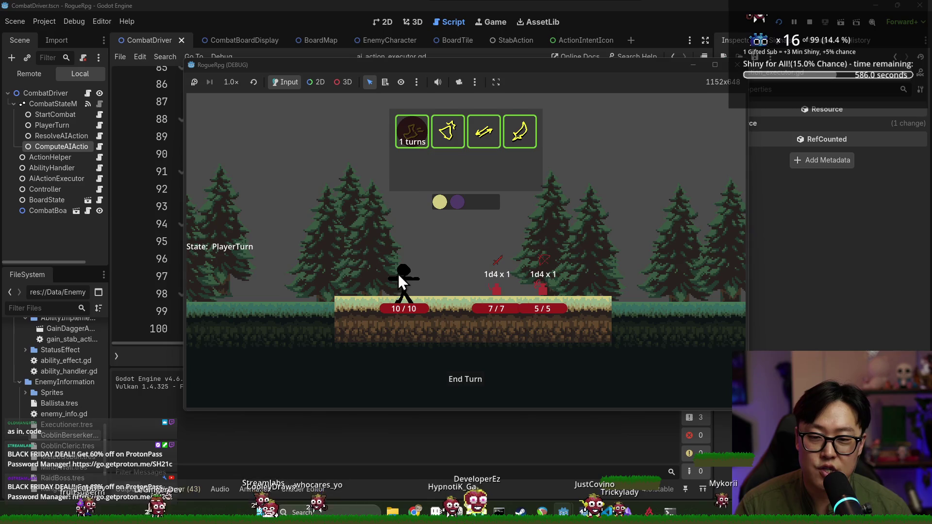
click(468, 370)
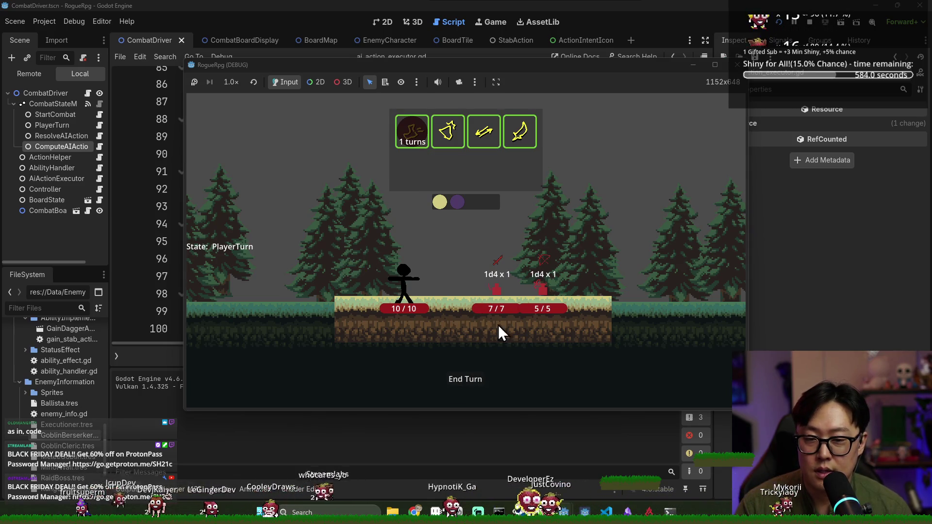
- Move right, then left across two more turns, and close the game with Alt+F4
click(465, 379)
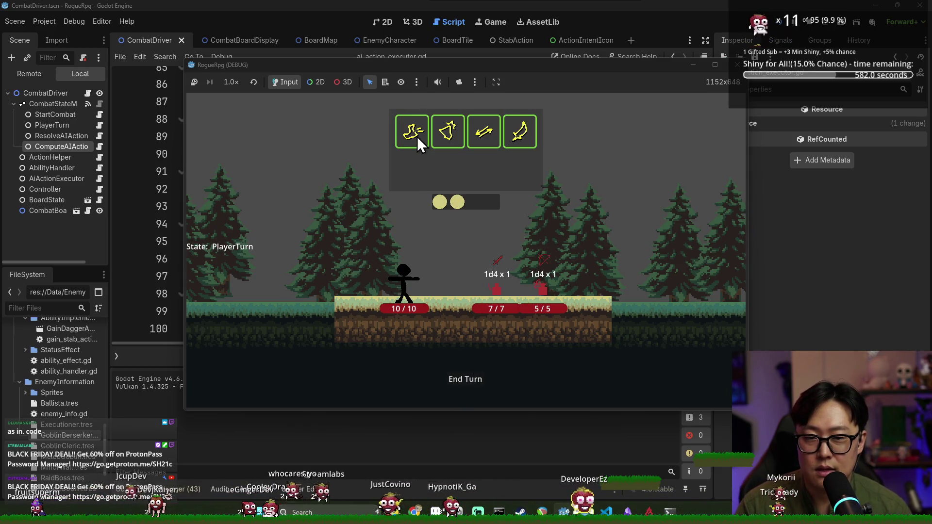
click(417, 137)
click(470, 307)
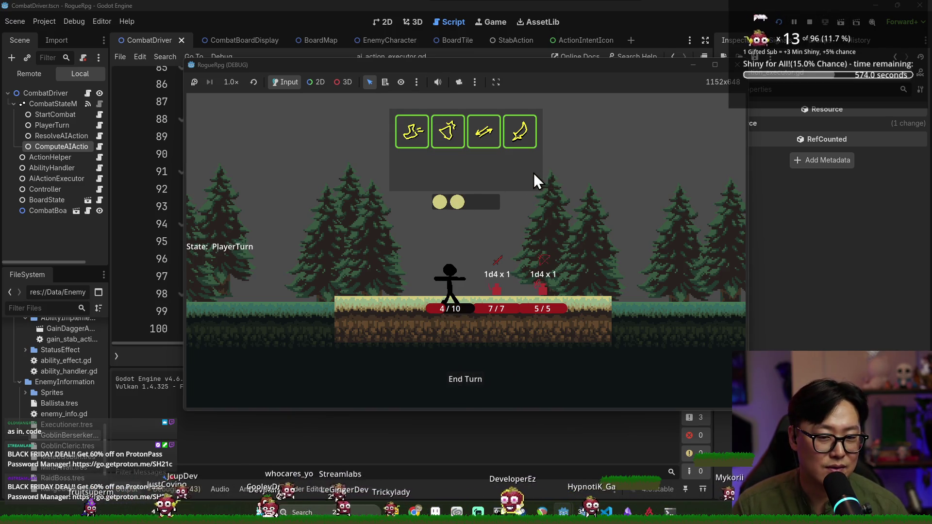
click(412, 131)
click(403, 287)
click(471, 378)
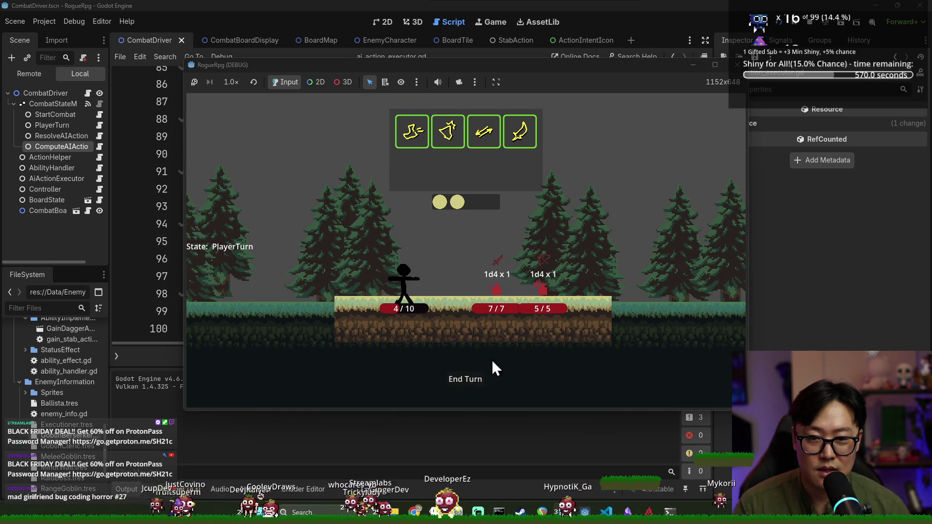
key(alt+F4)
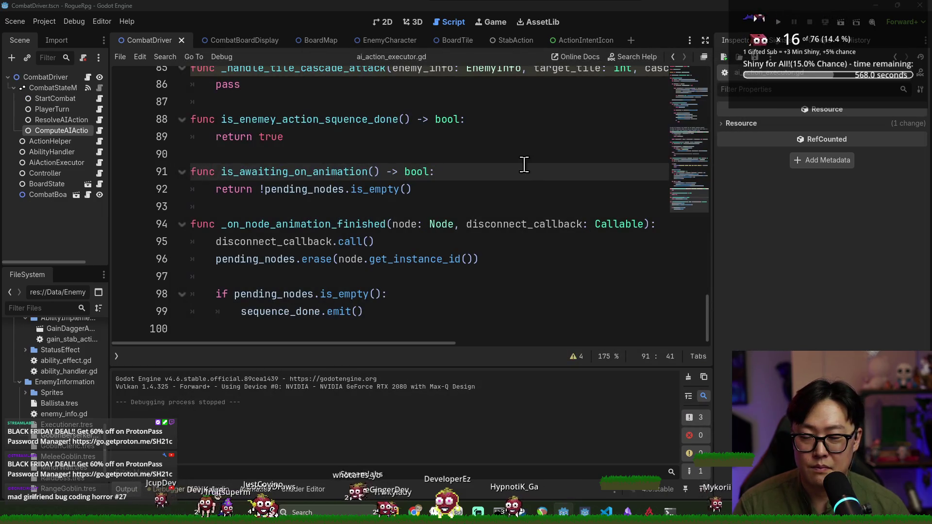
- In PowerShell, check git status and stage all modified files with git add *
key(alt+Tab)
click(347, 204)
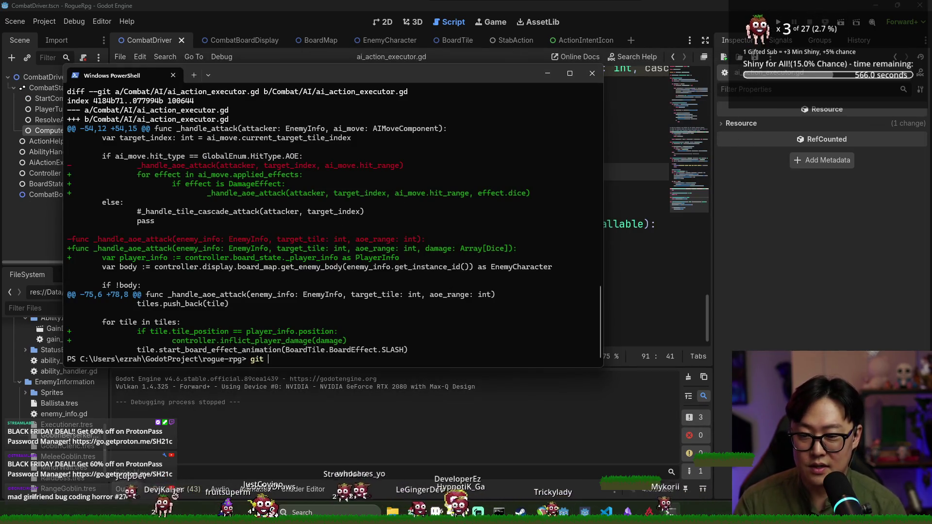
text(atus)
key(Return)
text(d *)
key(Return)
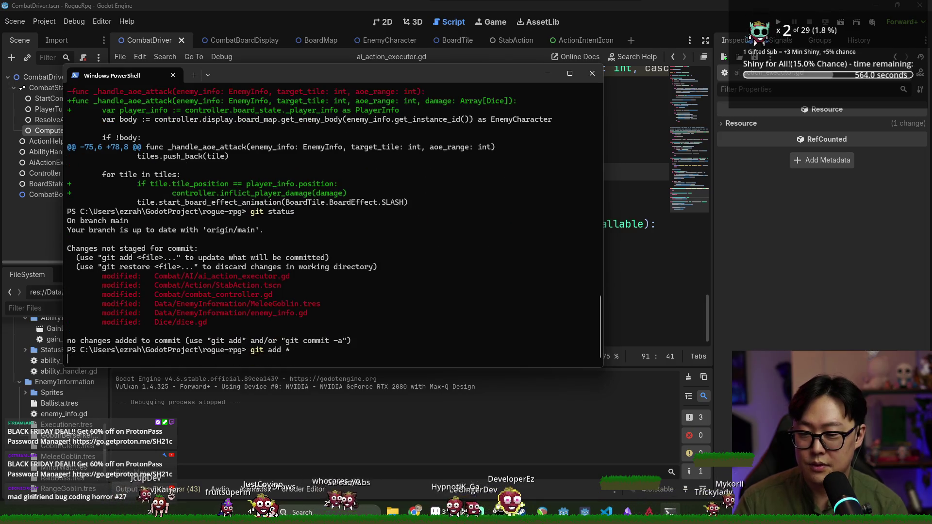
- Commit with message 'resolves #39 armor prevents single instance of damage', then view GitHub issues
text(git)
text(it)
key(Return)
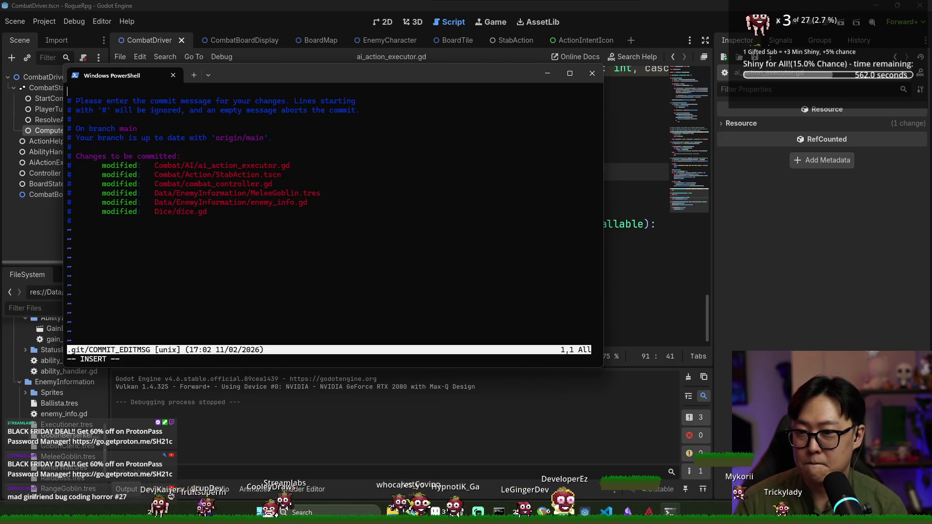
key(alt+Tab)
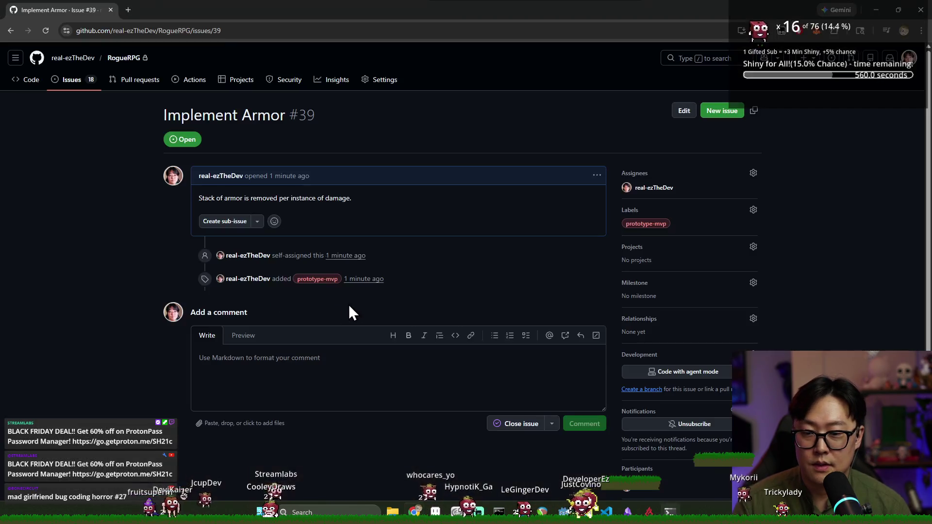
click(348, 305)
key(alt+Tab)
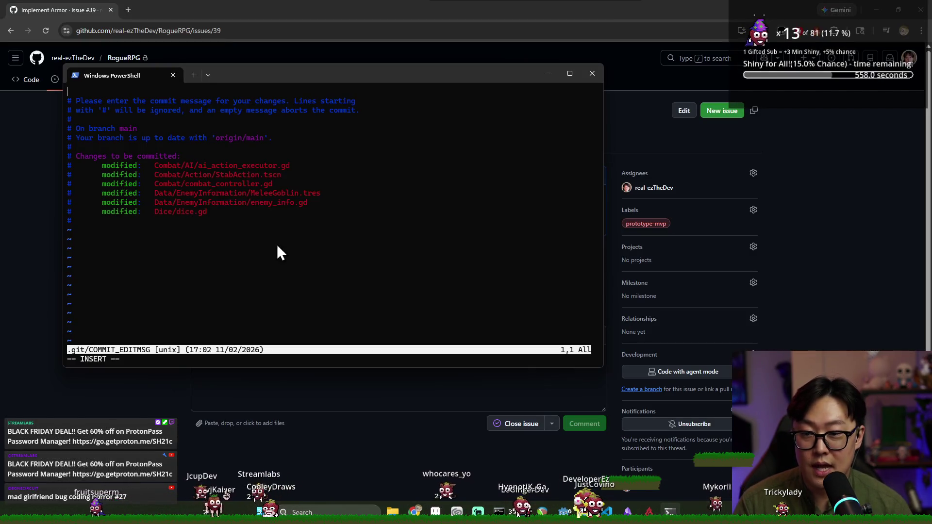
text(irmplement armor)
key(alt+Tab)
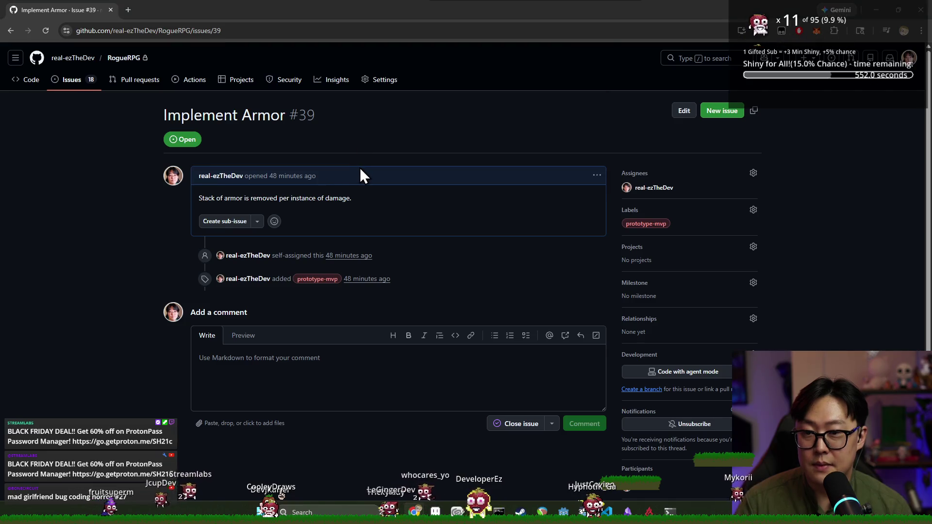
key(alt+Tab)
text(#39 armor )
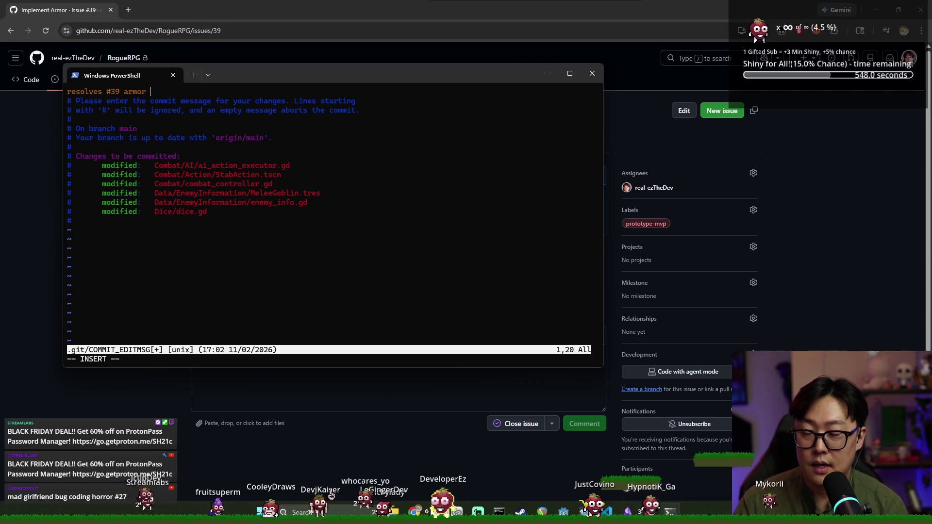
text(prevents single )
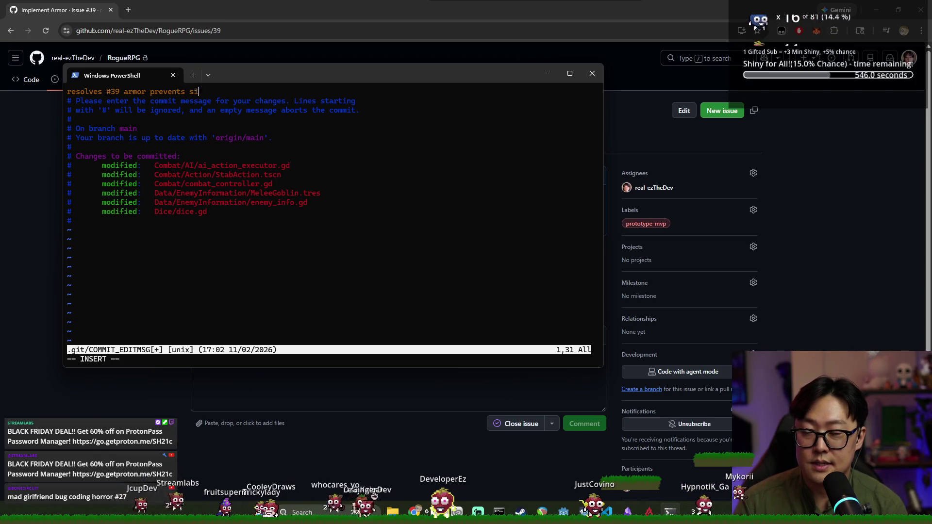
text(instance of damage)
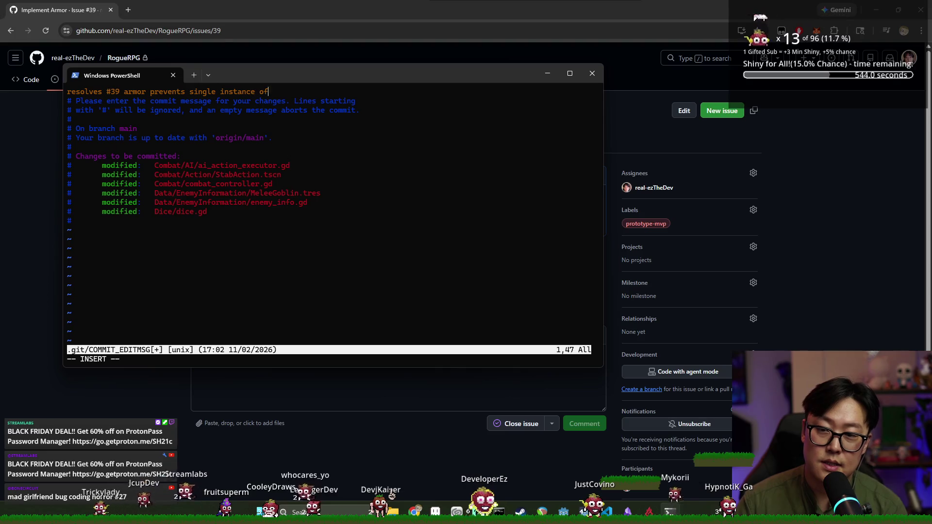
key(Escape)
text(:wq)
key(Return)
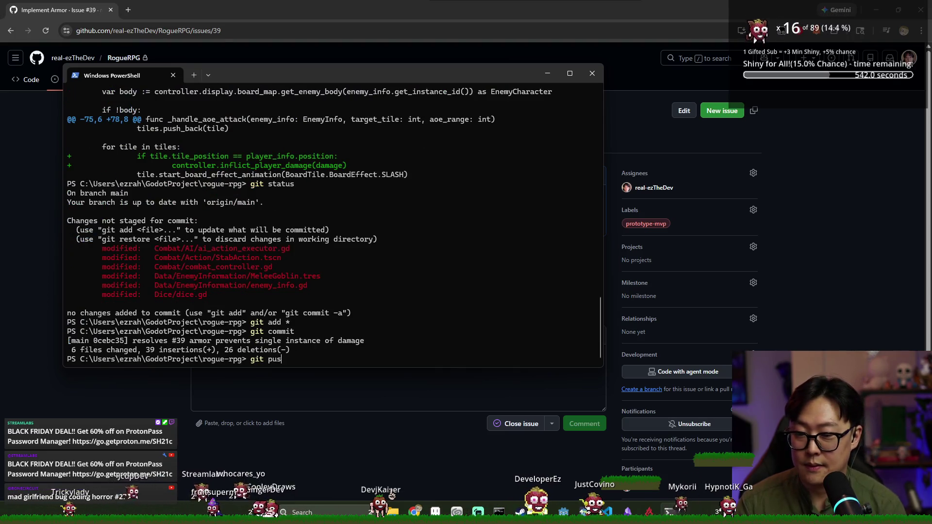
key(alt+Tab)
click(71, 83)
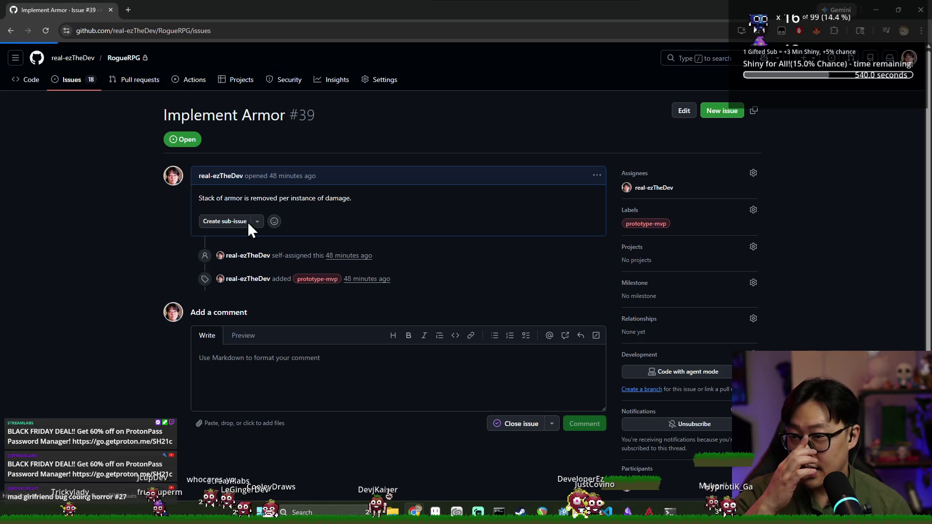
- Return briefly to the Godot editor, then switch over to Discord's my-game-progress channel
key(alt+Tab)
click(504, 220)
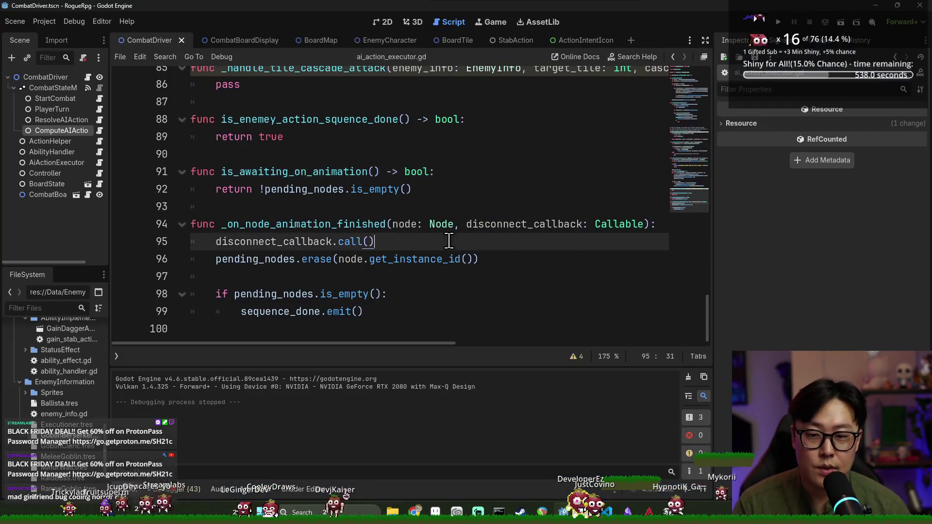
mouse_move(769, 147)
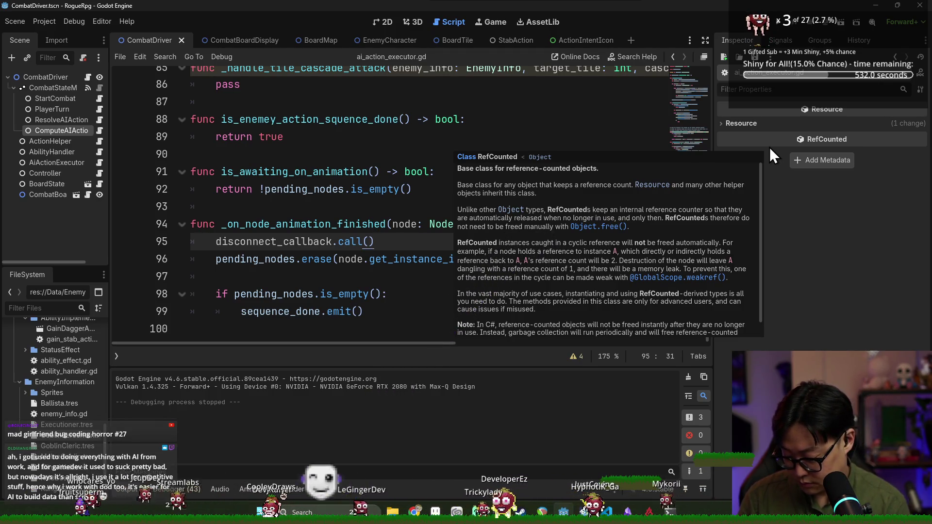
key(alt+Tab)
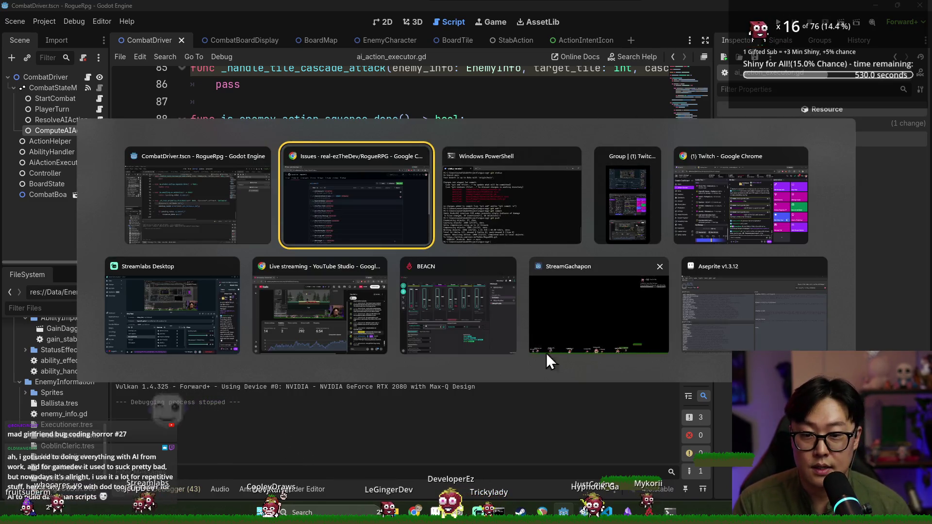
click(547, 357)
key(alt+Tab)
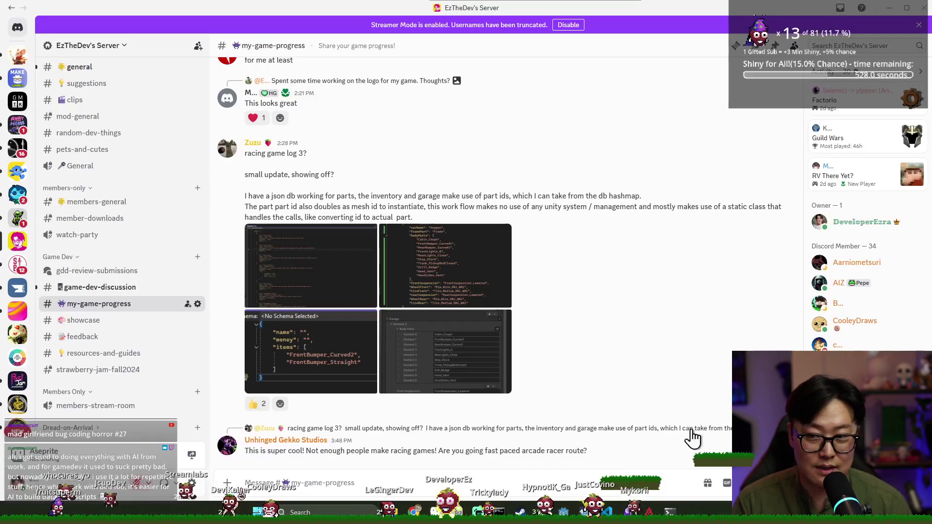
key(alt+Tab)
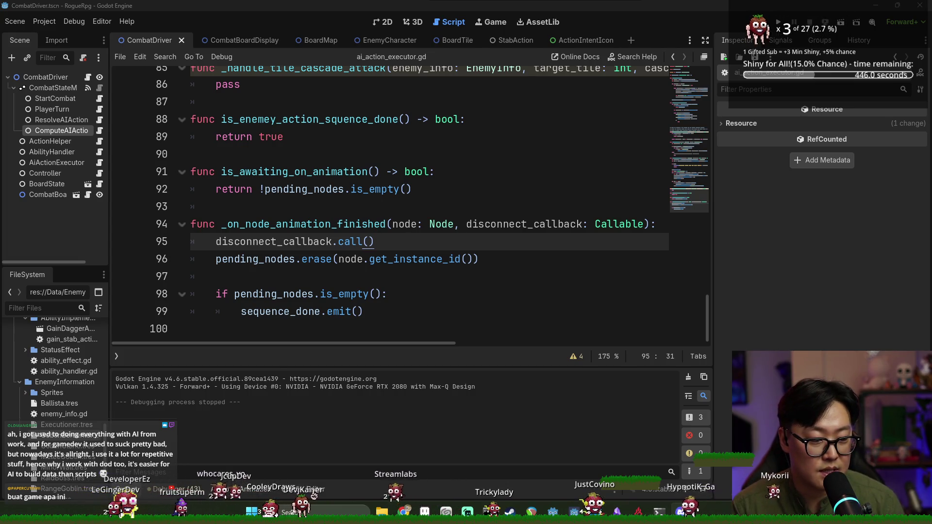
key(super+n)
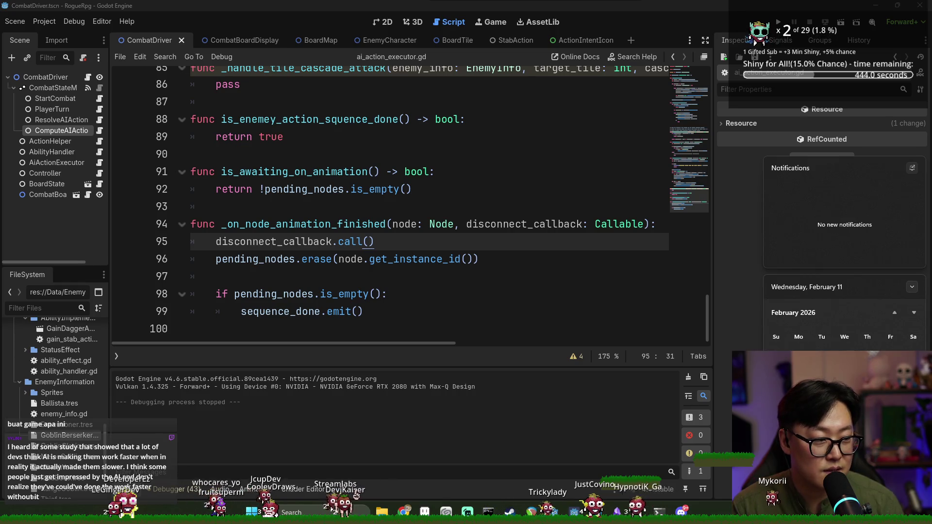
key(super+n)
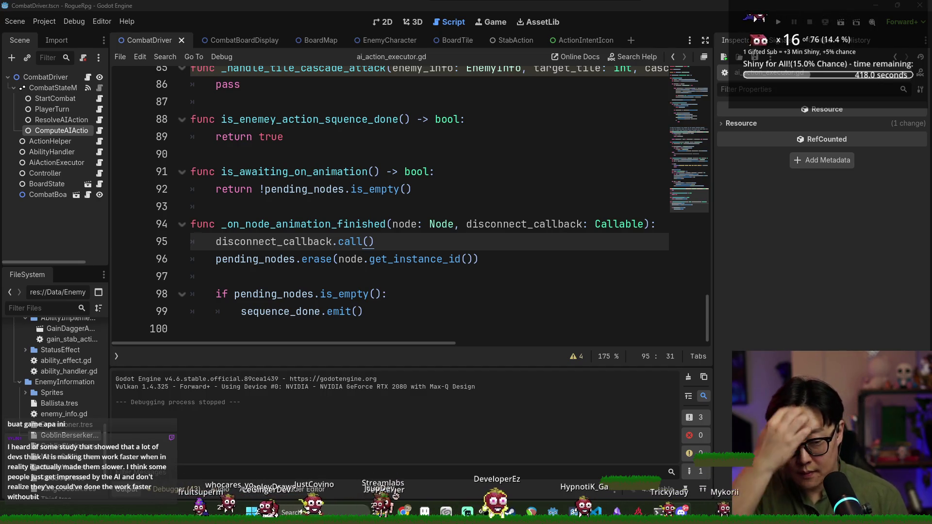
key(super+n)
key(Escape)
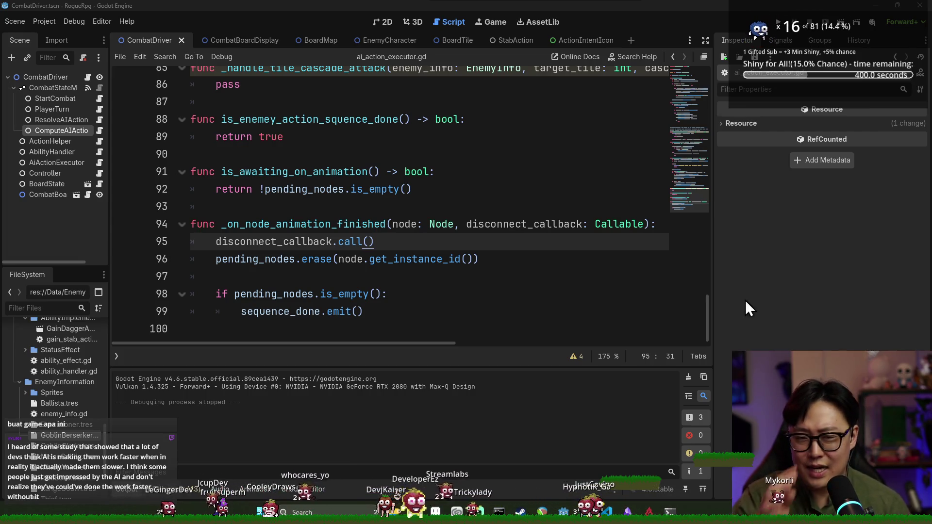
click(505, 260)
click(778, 28)
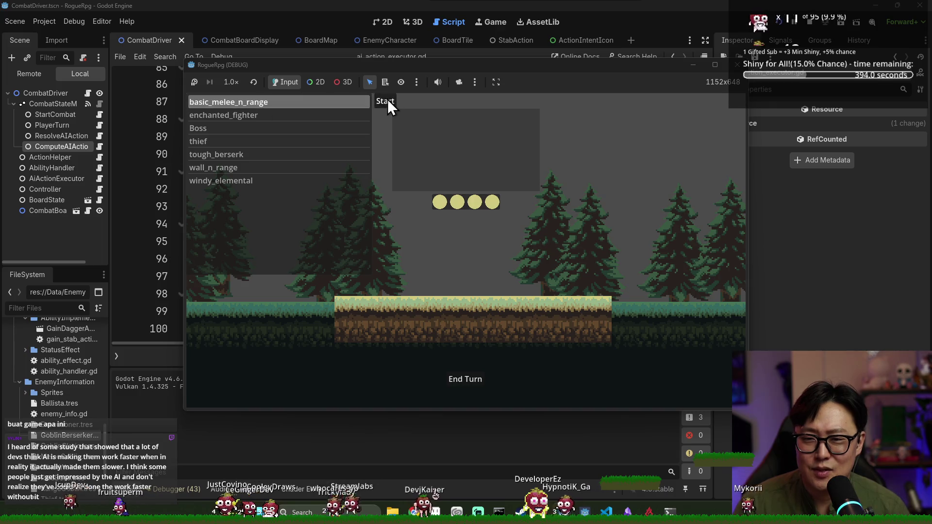
- Play a combat round: move right, strike the middle enemy, end turns, then stop the game
click(387, 100)
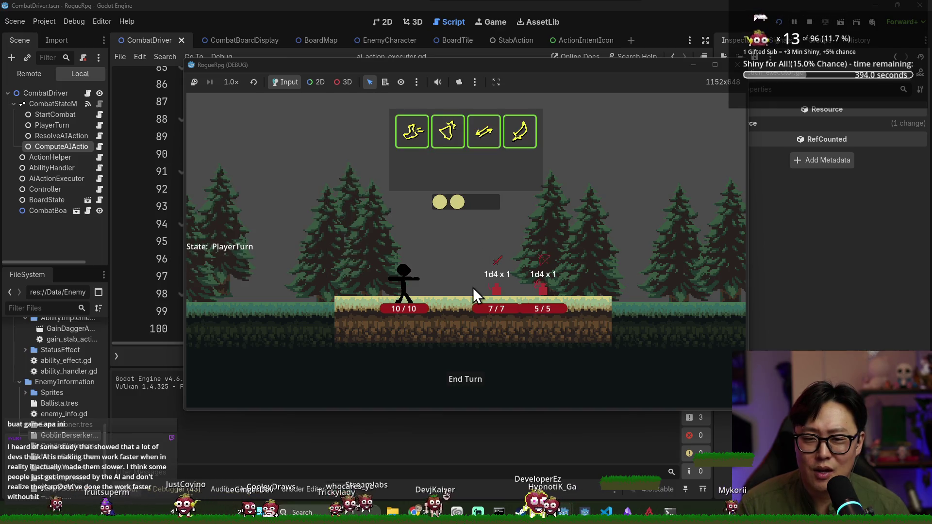
click(410, 132)
click(452, 270)
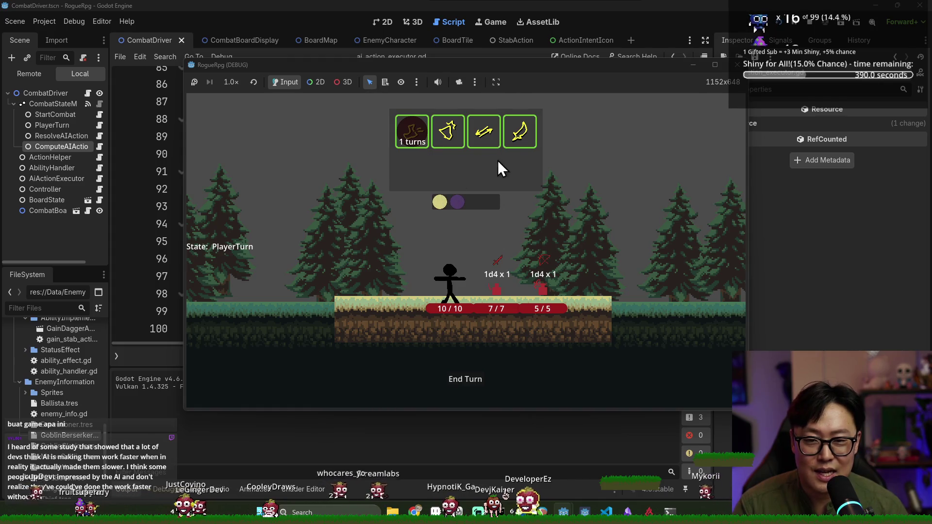
click(519, 131)
click(514, 273)
click(473, 378)
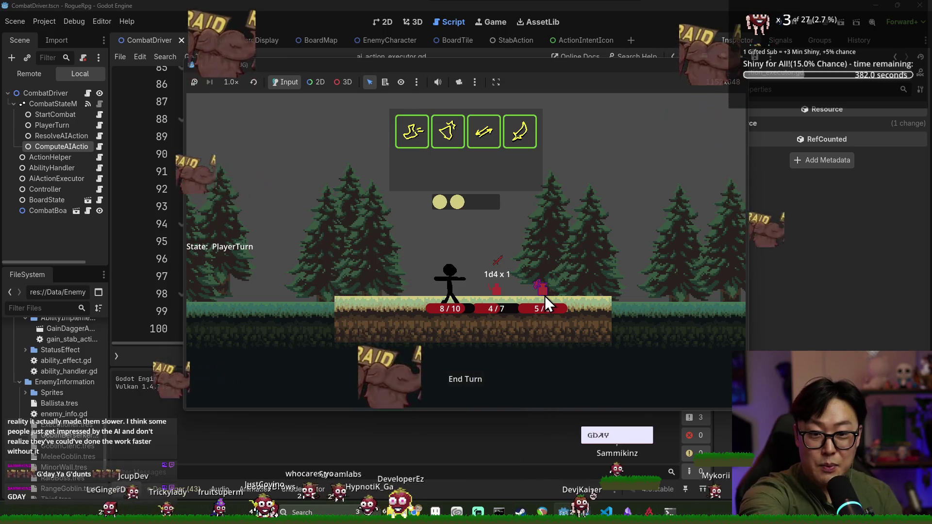
click(469, 379)
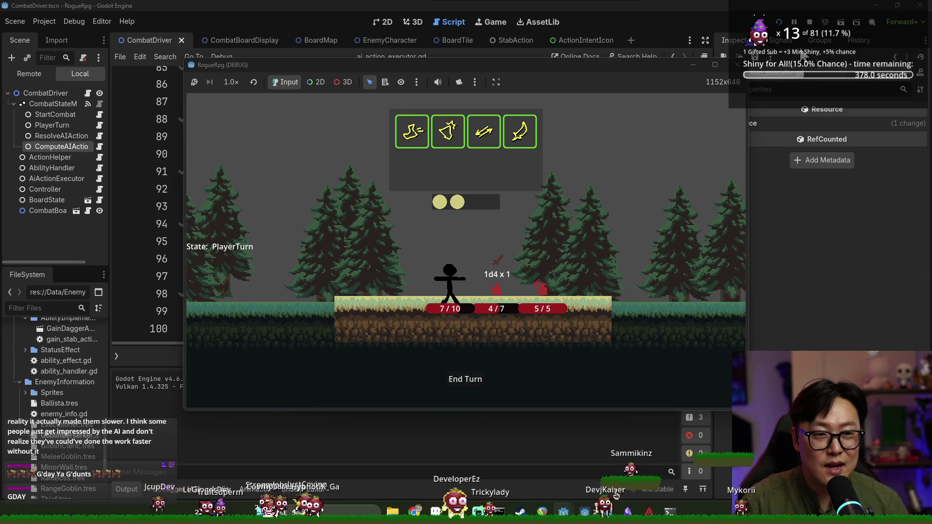
click(810, 24)
- Relaunch combat, dash beside the enemies, end turns until they attack, stop with F8 and save
click(779, 22)
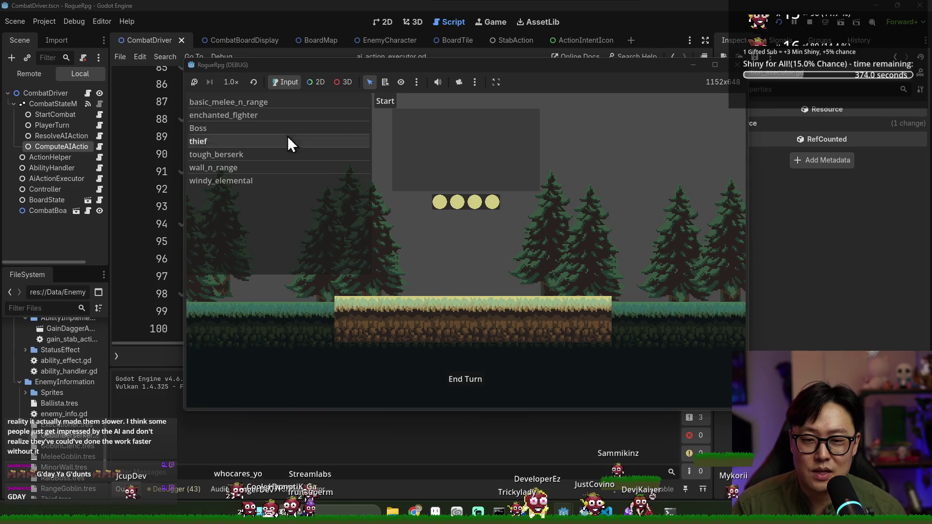
click(261, 98)
click(469, 381)
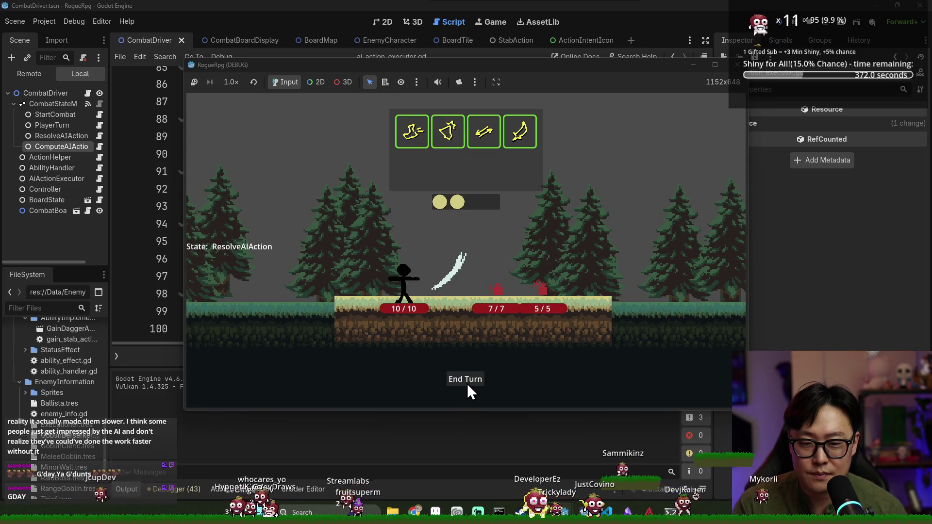
click(467, 383)
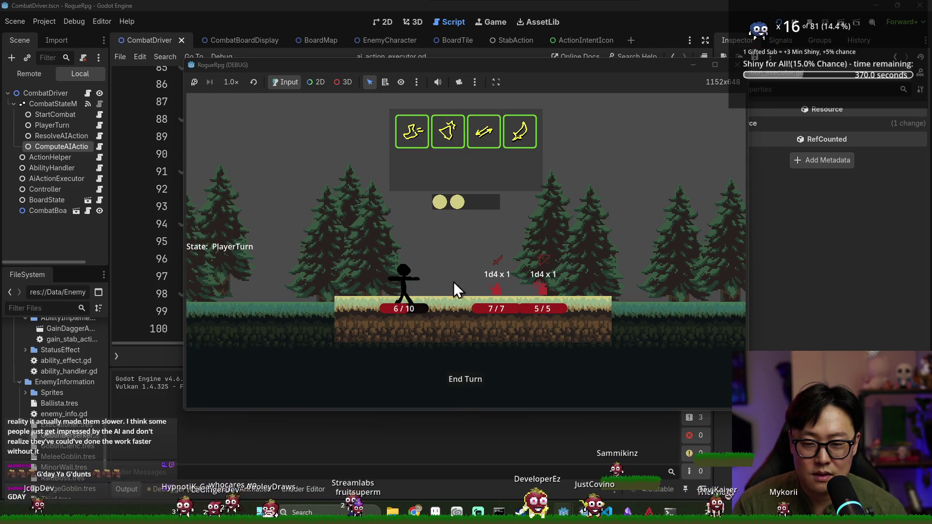
click(410, 137)
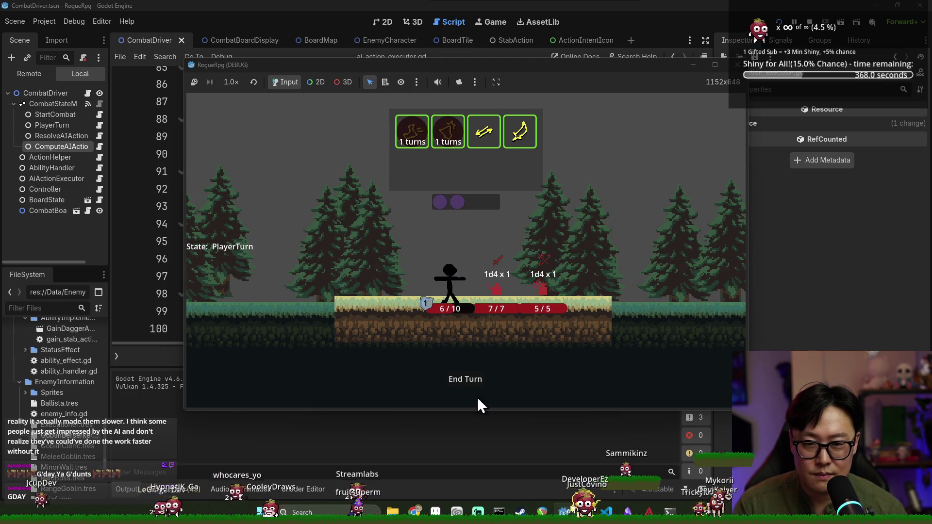
click(467, 378)
click(473, 379)
click(475, 379)
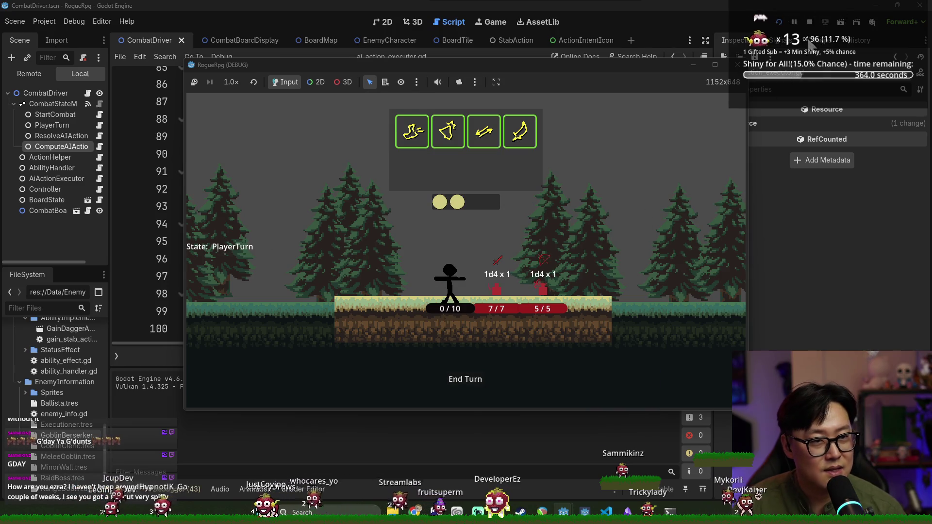
key(F8)
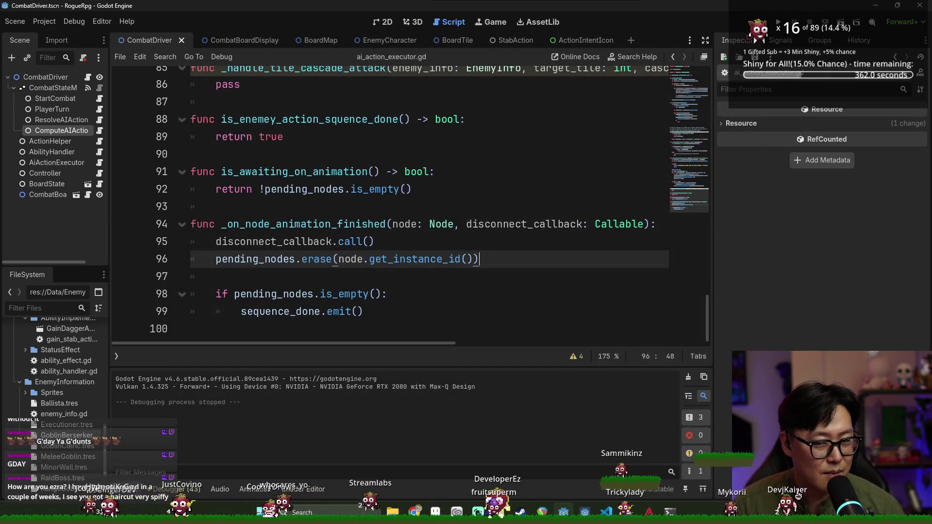
key(ctrl+s)
click(400, 258)
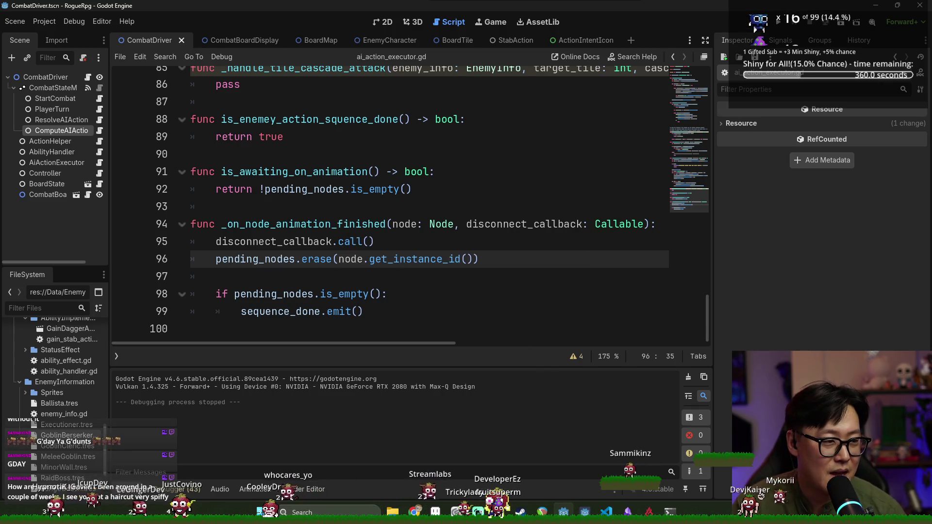